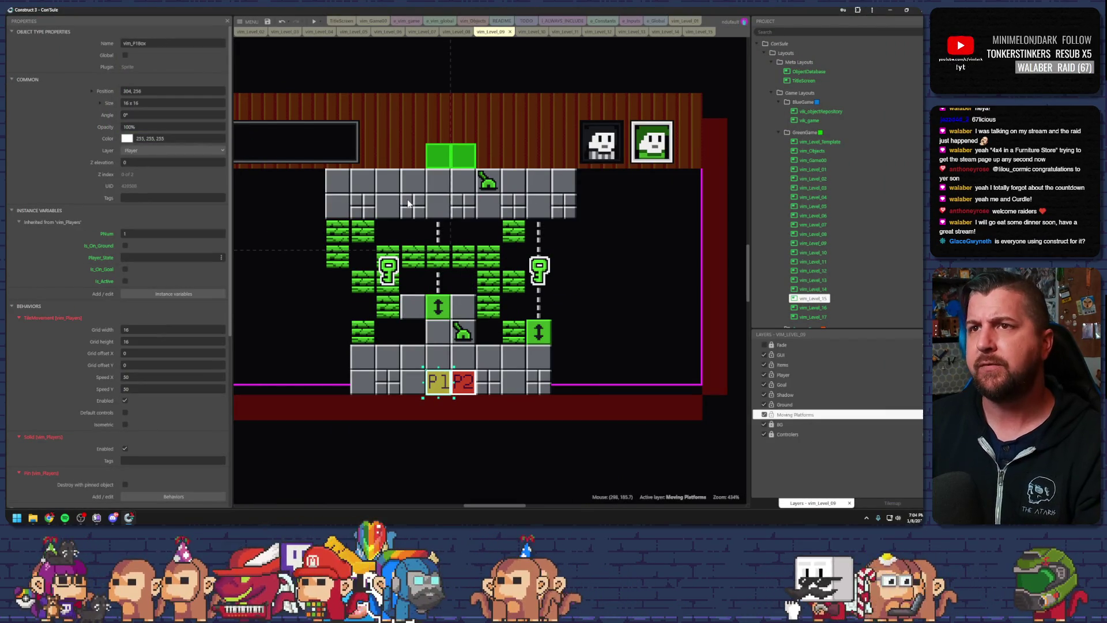
Start a maximized preview of level 09 and move both characters to the lever and elevators
key("F5")
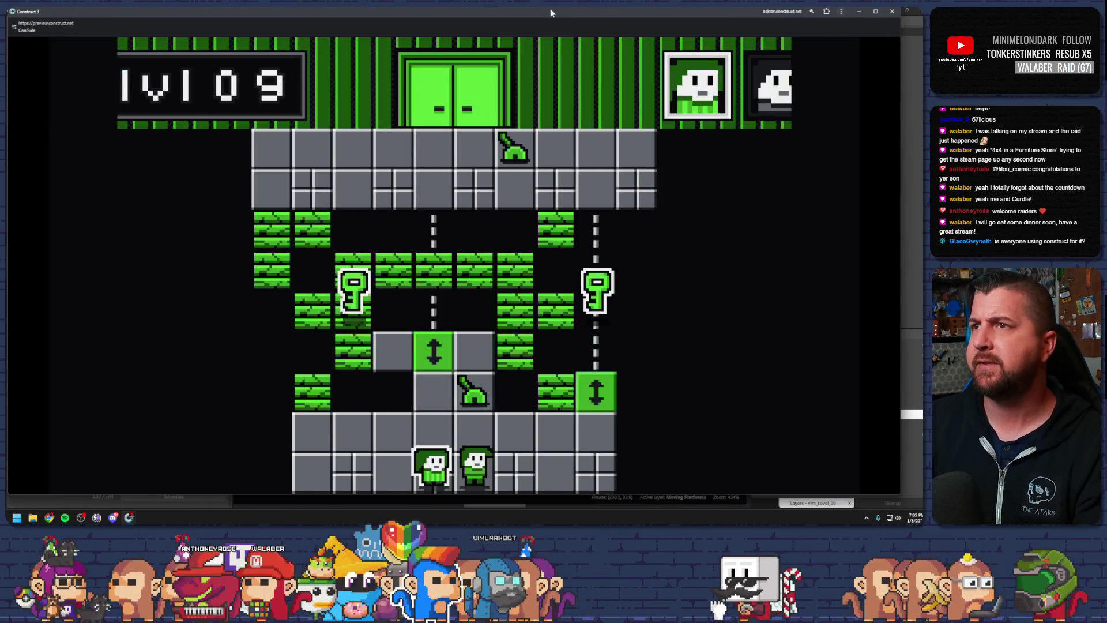
double_click(550, 8)
key("Up")
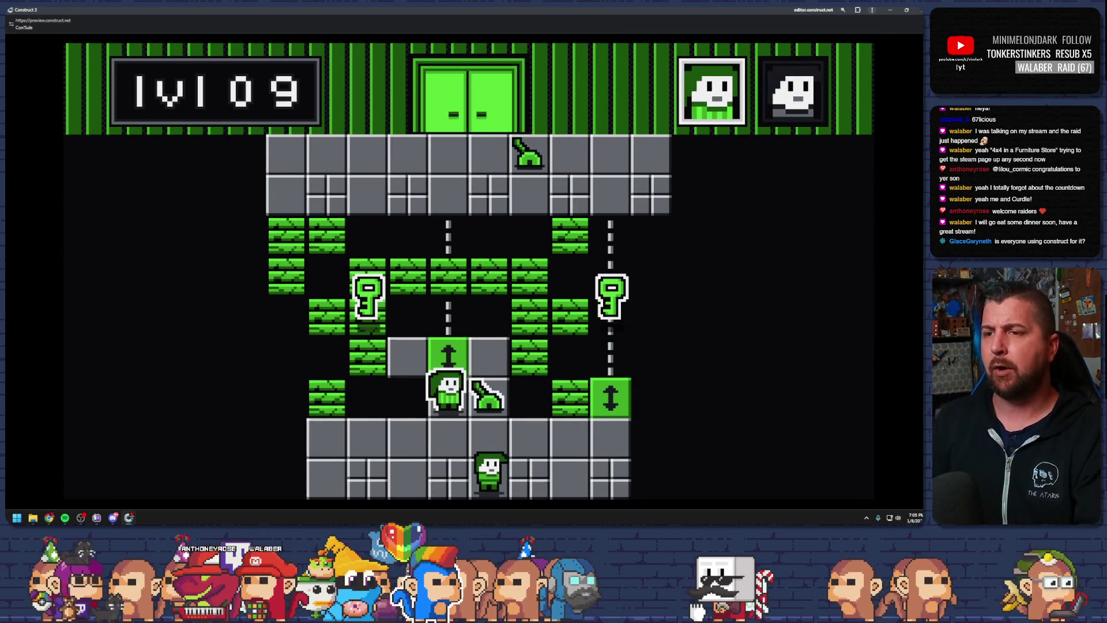
key("Left")
key("Up")
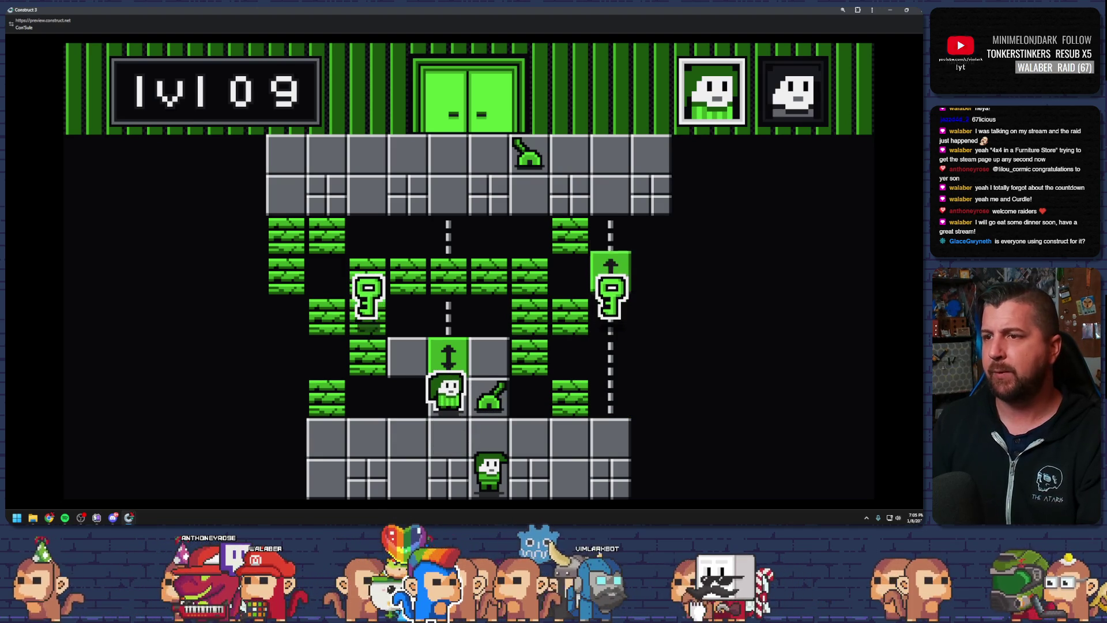
key("Tab")
key("Right")
key("Right")
key("Right")
key("Tab")
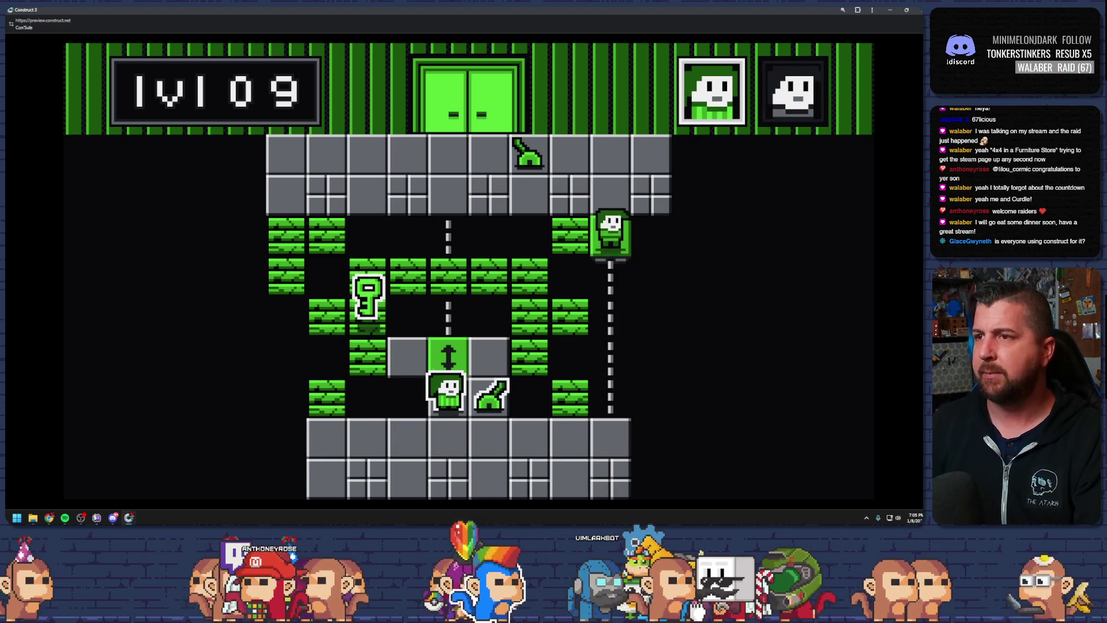
key("Tab")
key("Left")
key("Left")
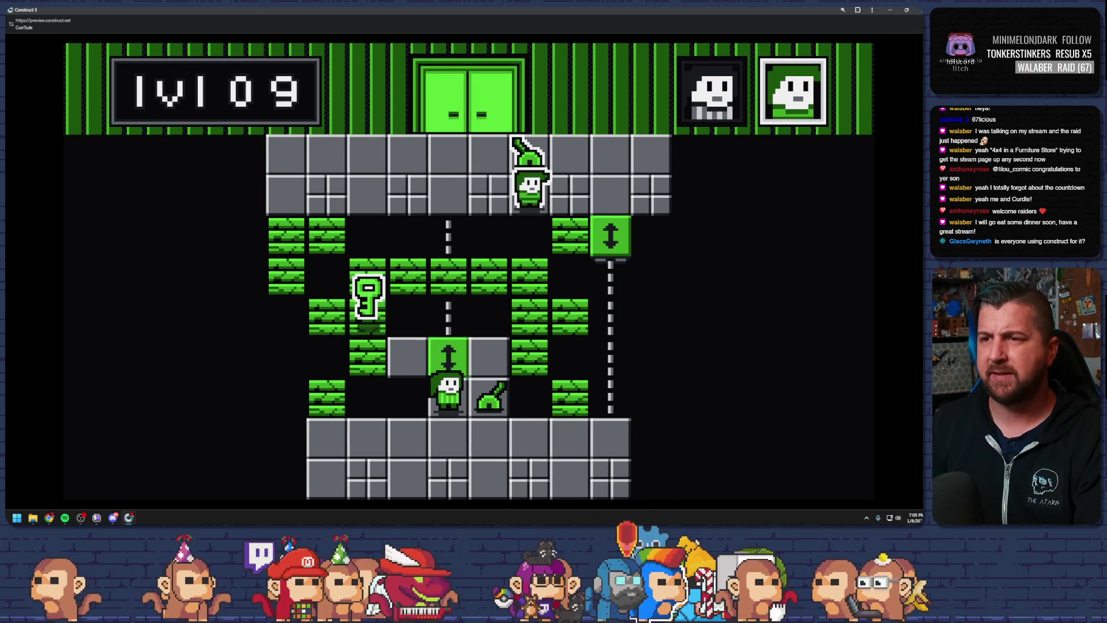
key("Tab")
Finish level 09 by collecting the left key, riding the elevator and entering the exit door
key("Up")
key("Left")
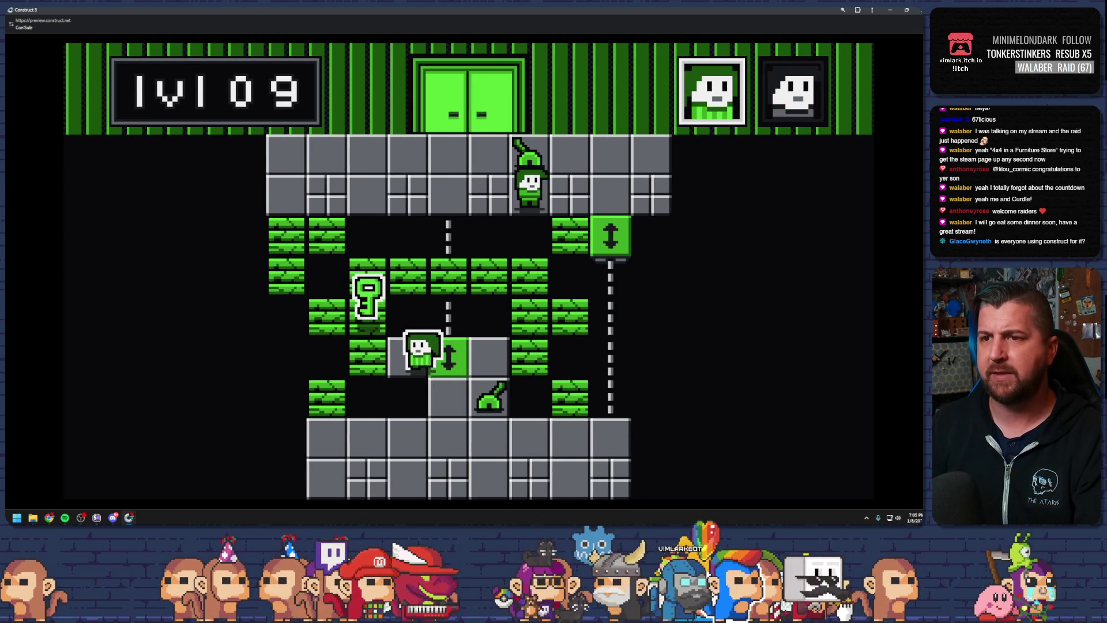
key("Up")
key("Right")
key("Right")
key("Right")
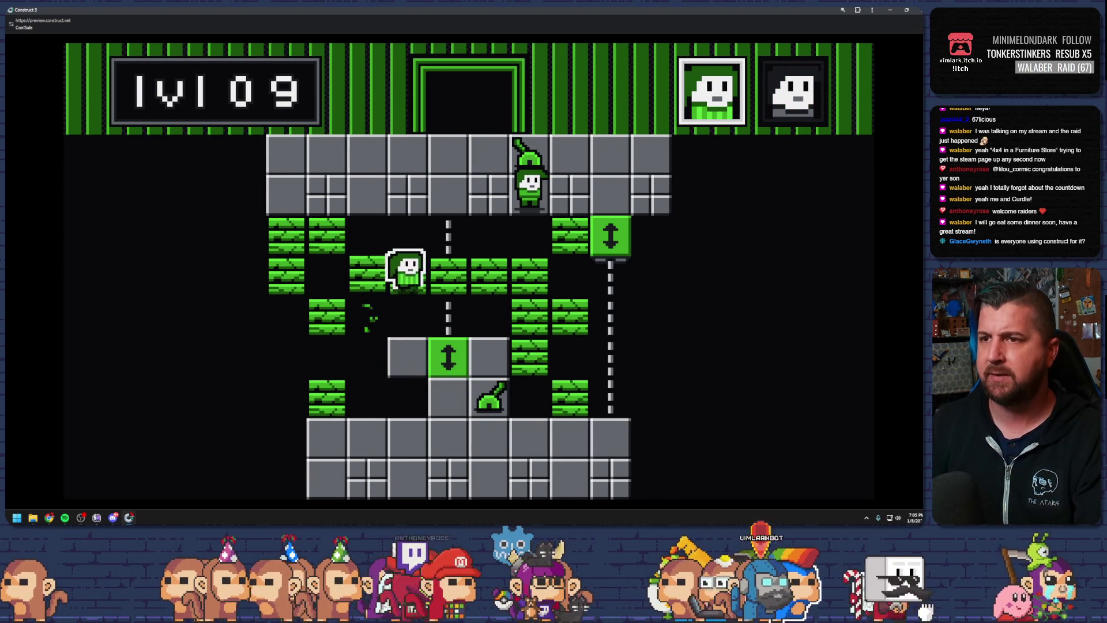
key("Right")
key("Down")
key("Down")
key("Left")
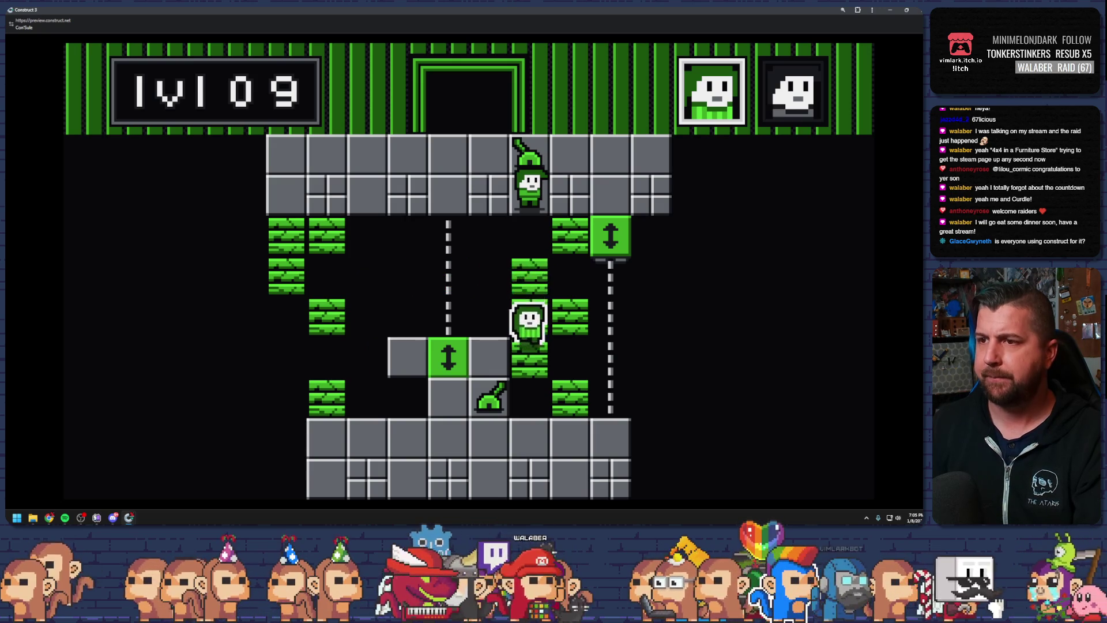
key("space")
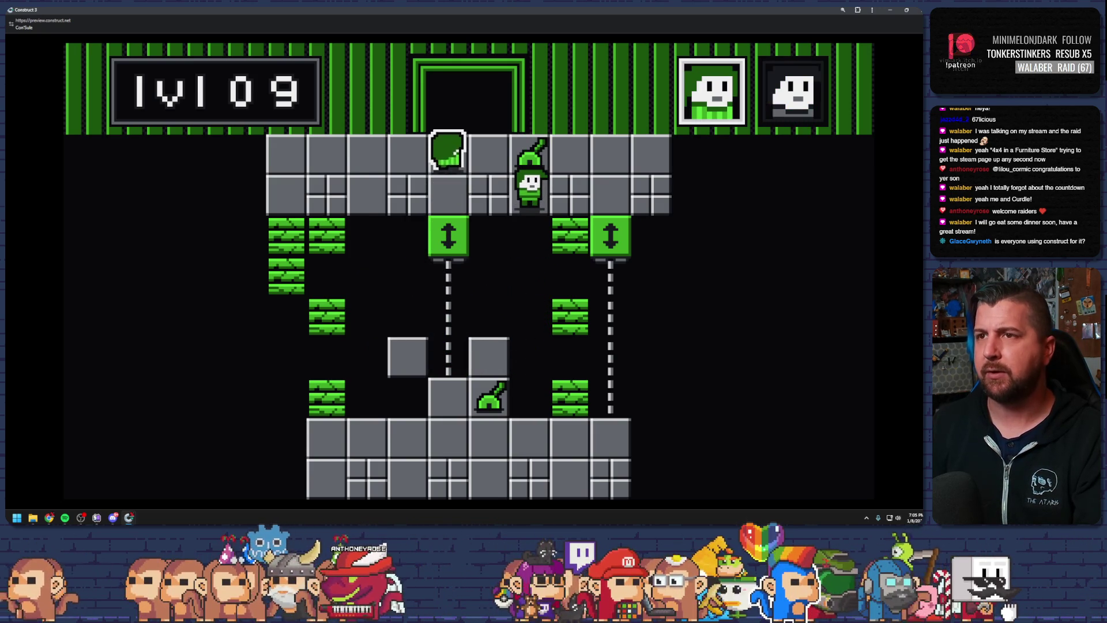
key("Left")
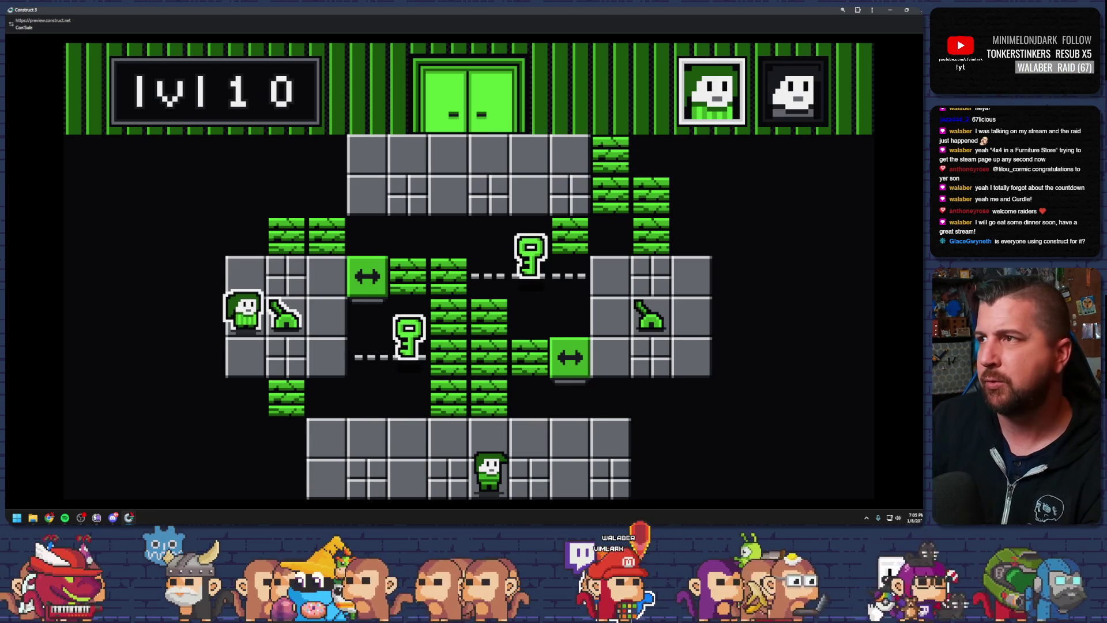
Close the level 09 preview and start a preview of the vim_Game00 layout
left_click(909, 10)
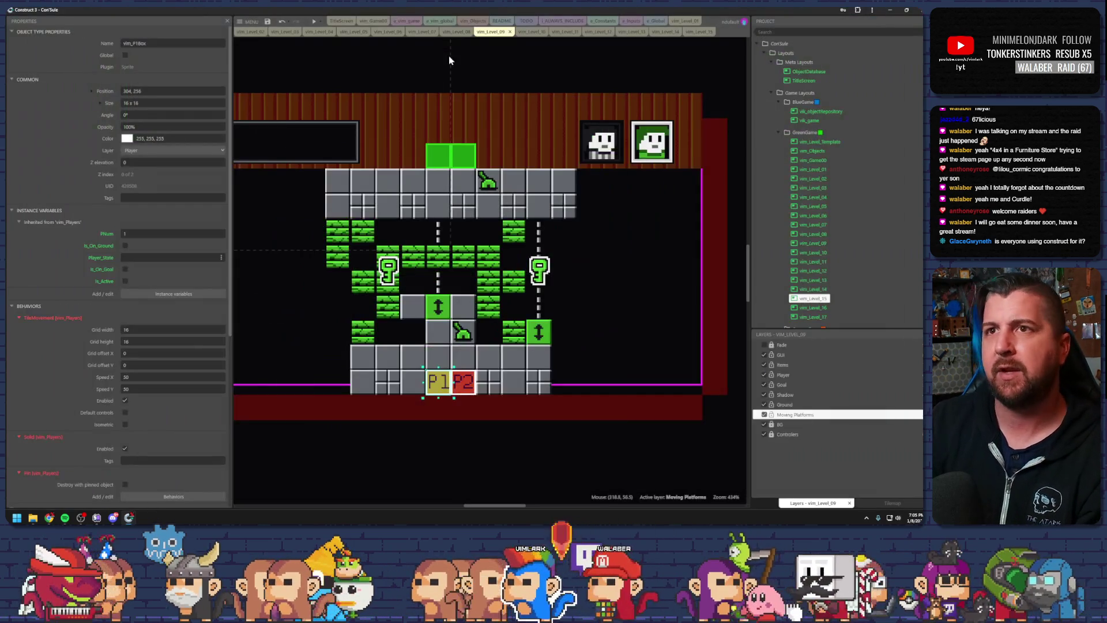
left_click(378, 22)
left_click(313, 21)
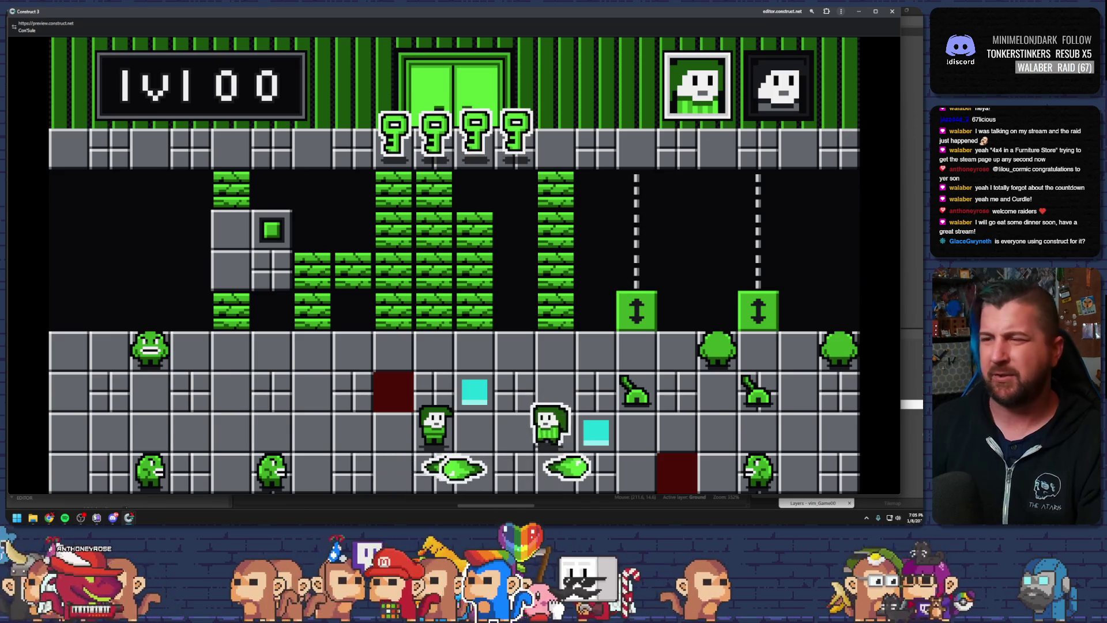
Play level 00 by stepping onto the red switch and breaking the green block, then close the preview
key("Right")
key("Right")
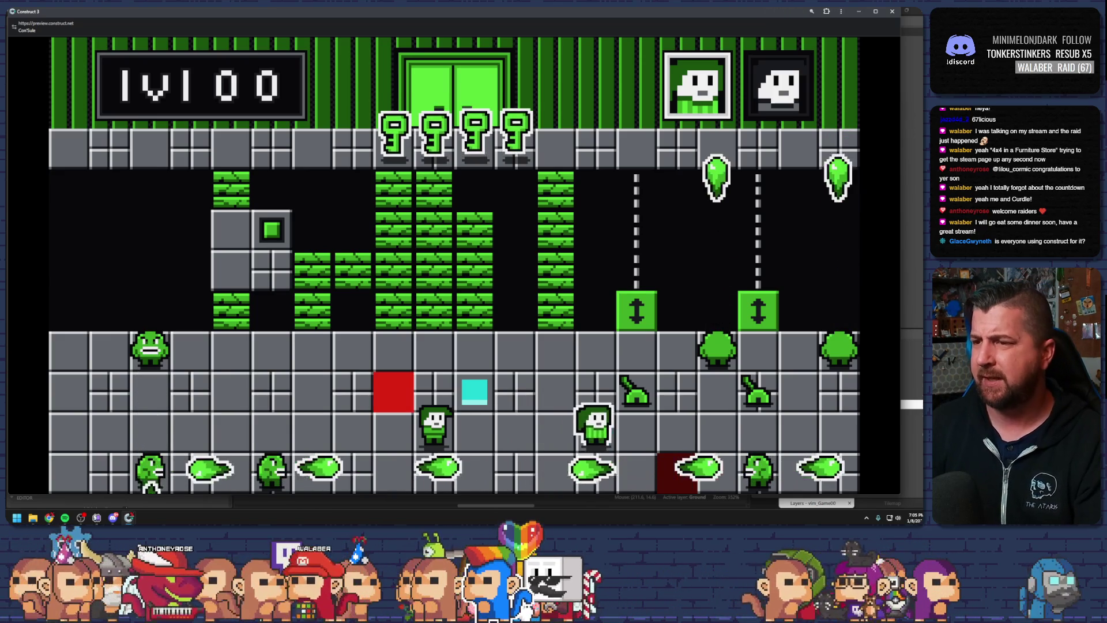
key("Left")
key("Up")
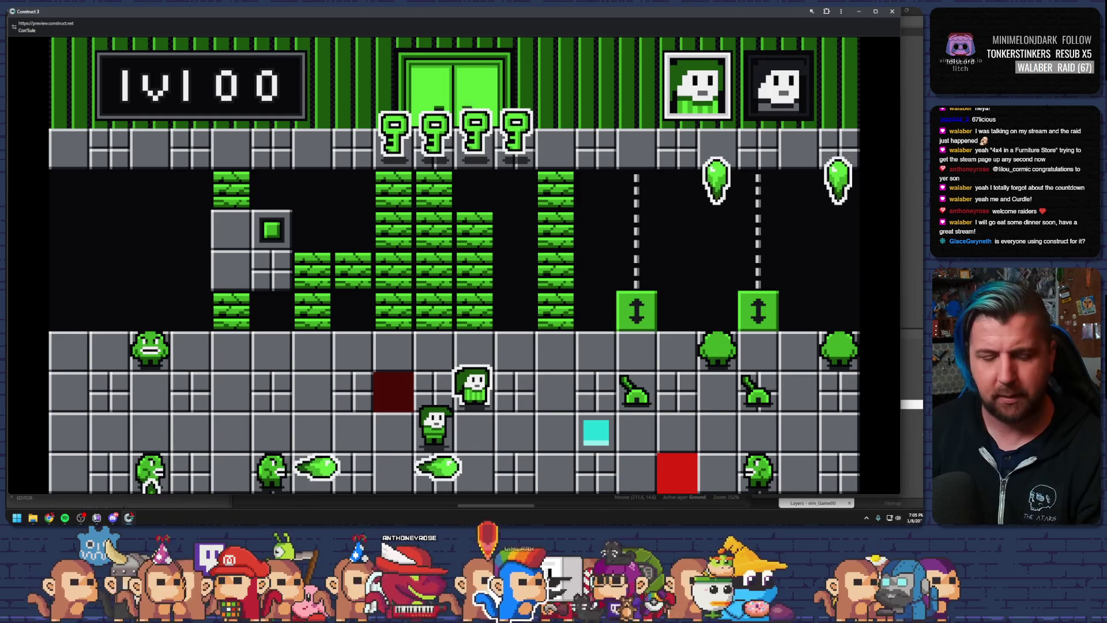
key("Left")
key("Left")
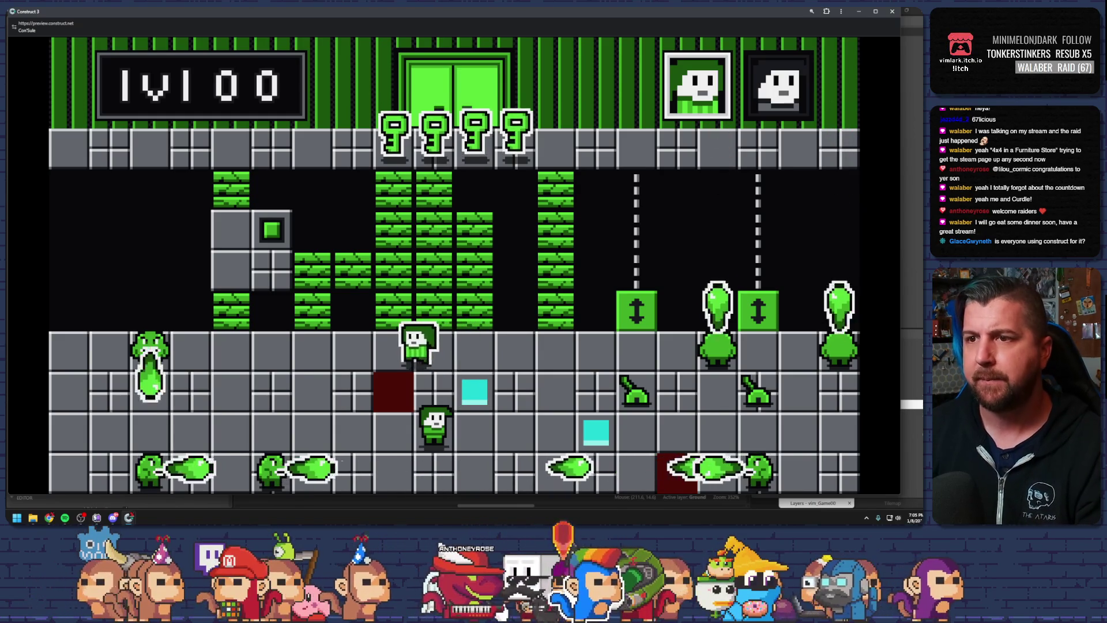
key("Up")
key("Up")
key("Left")
key("Left")
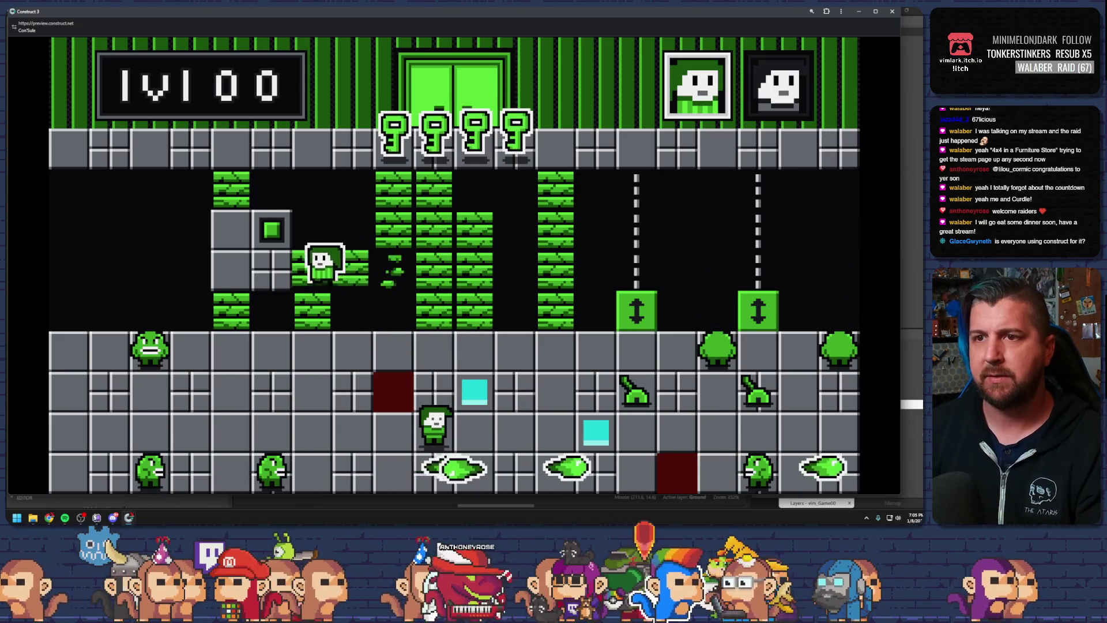
key("Left")
key("Left")
key("Up")
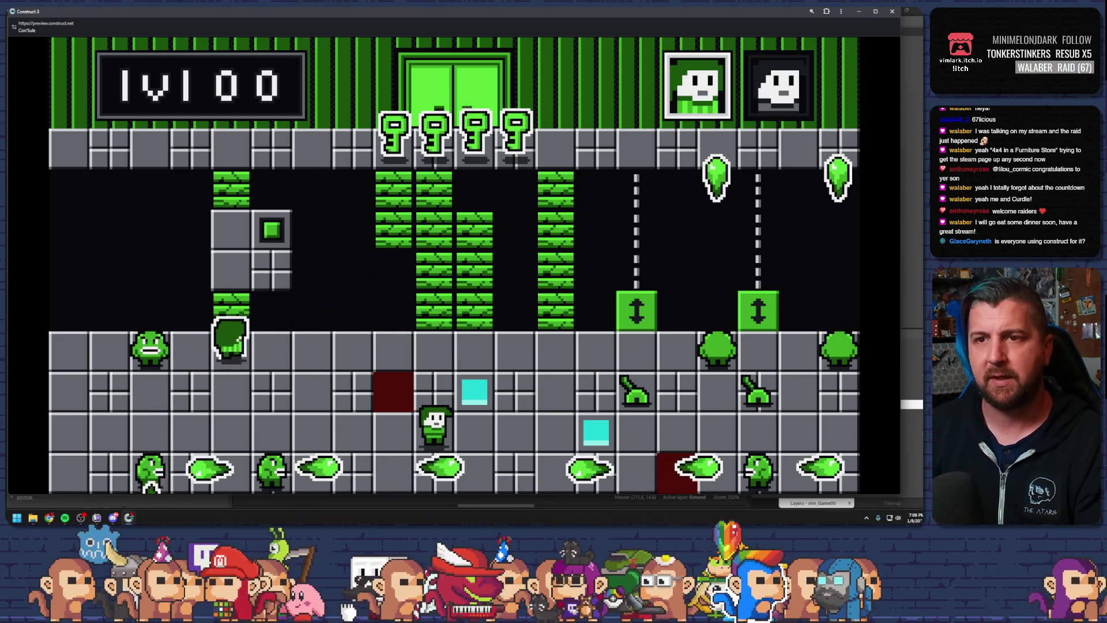
key("Right")
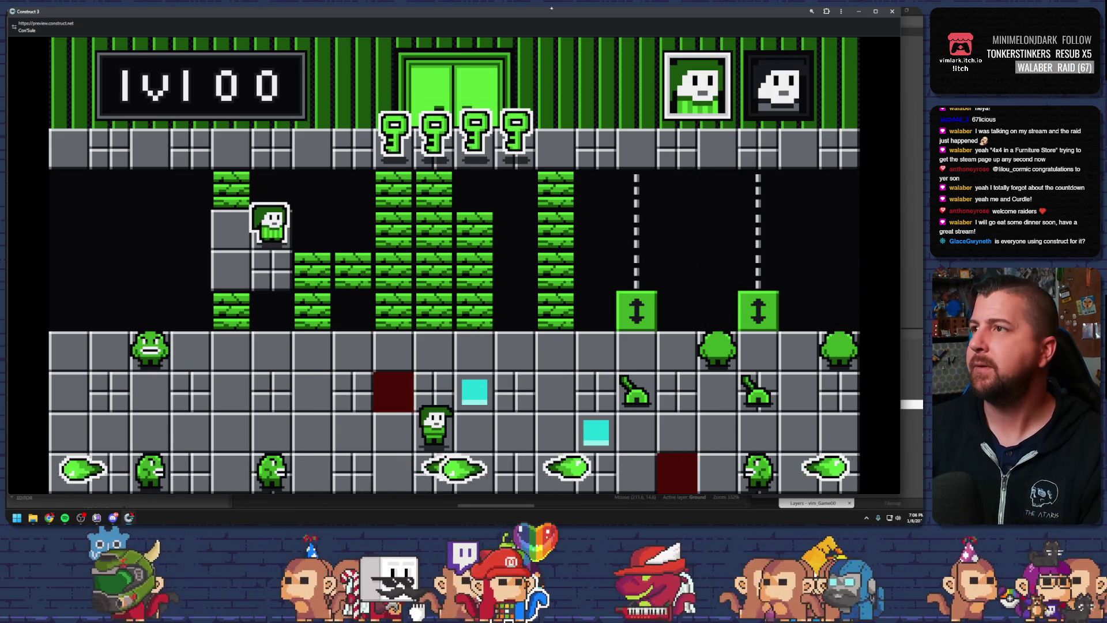
key("alt+Tab")
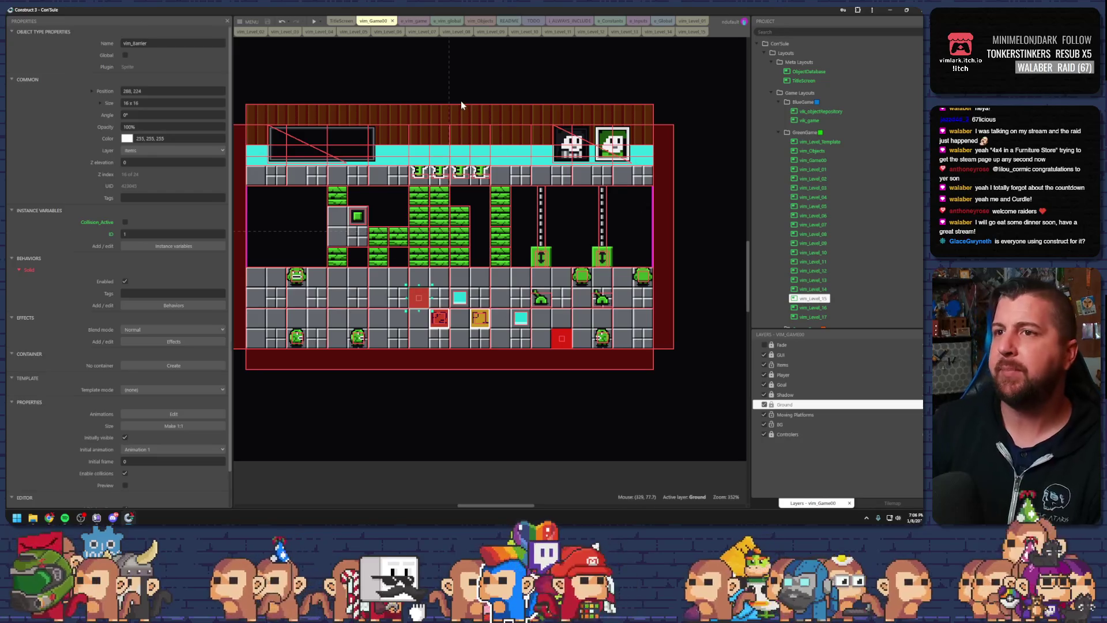
Switch to the vim_Level_15 layout, select the P1 start marker, and launch a level 15 preview
left_click(462, 105)
left_click(694, 33)
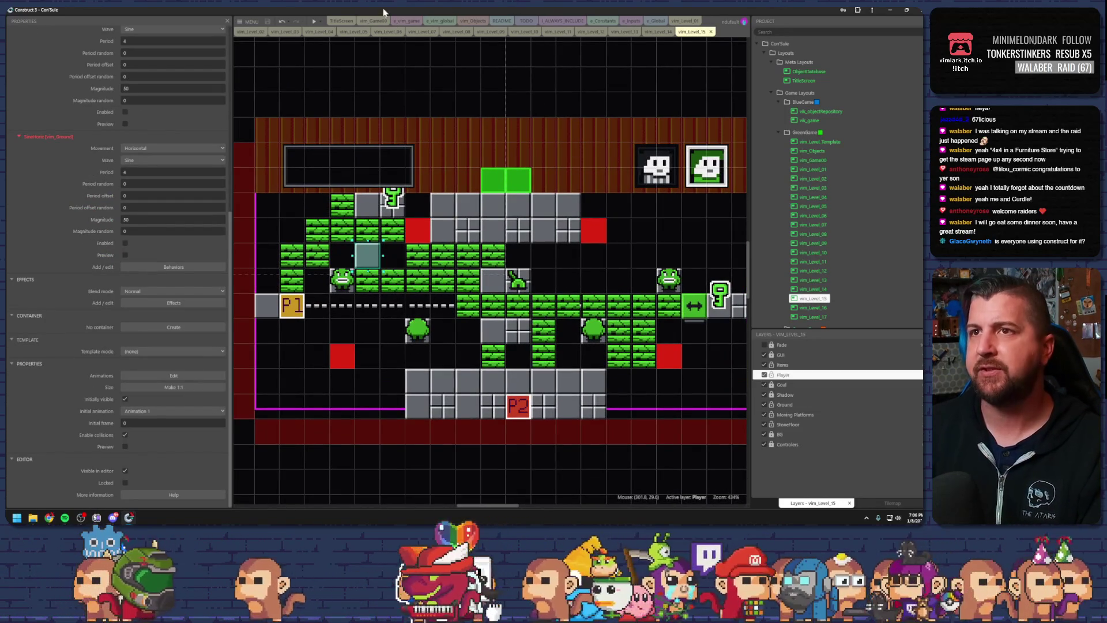
left_click(314, 23)
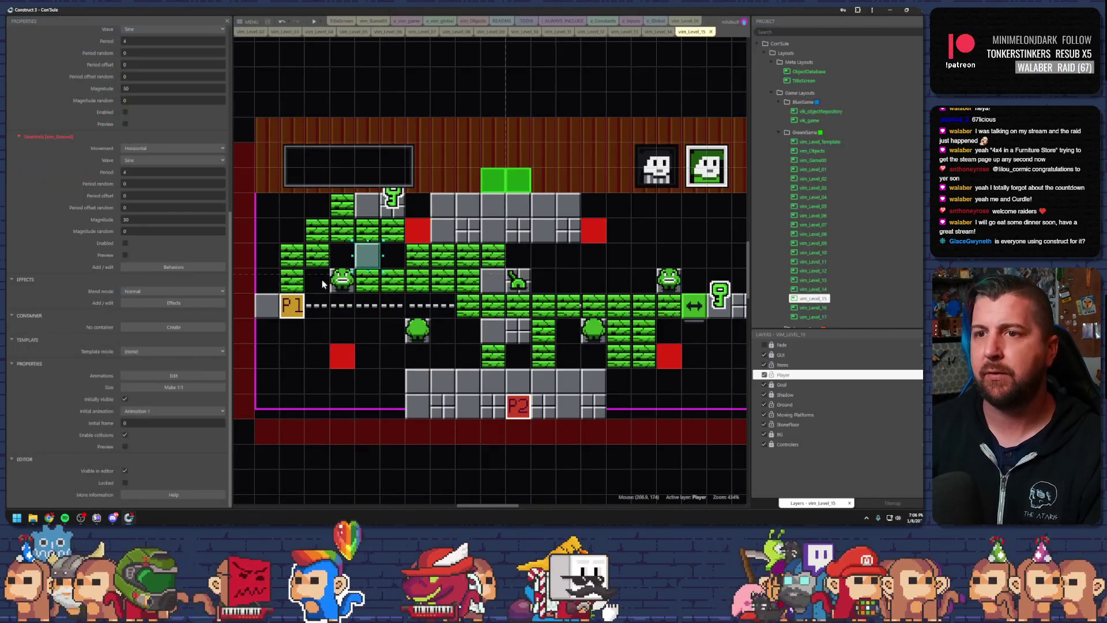
left_click(294, 306)
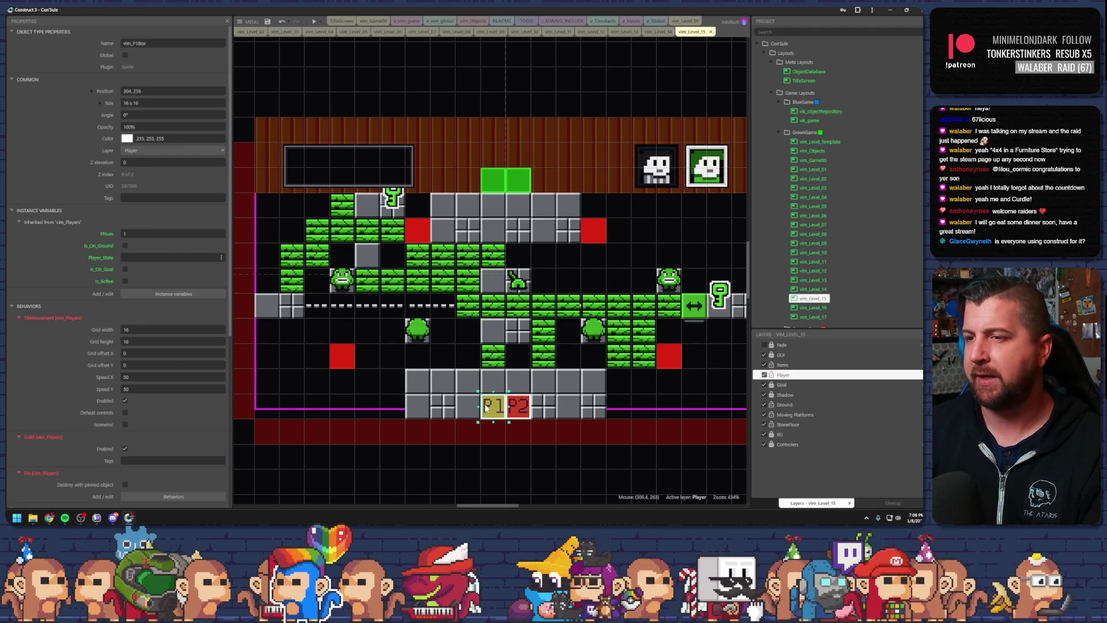
key("F5")
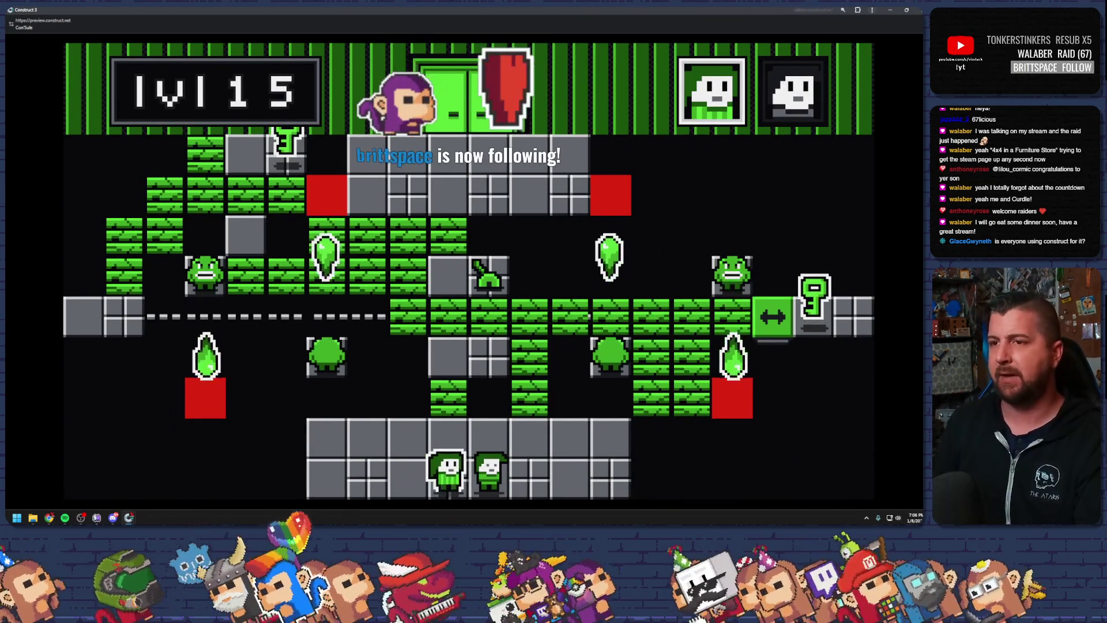
Move the first character onto the block row, then lead the second one along the bricks toward the key
key("Up")
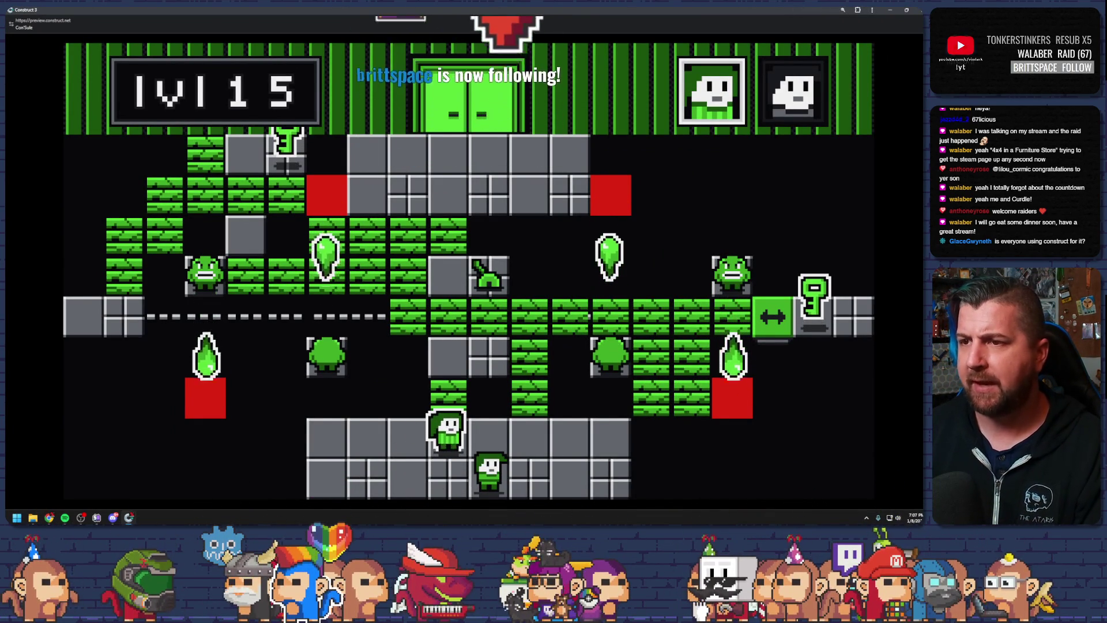
key("Up")
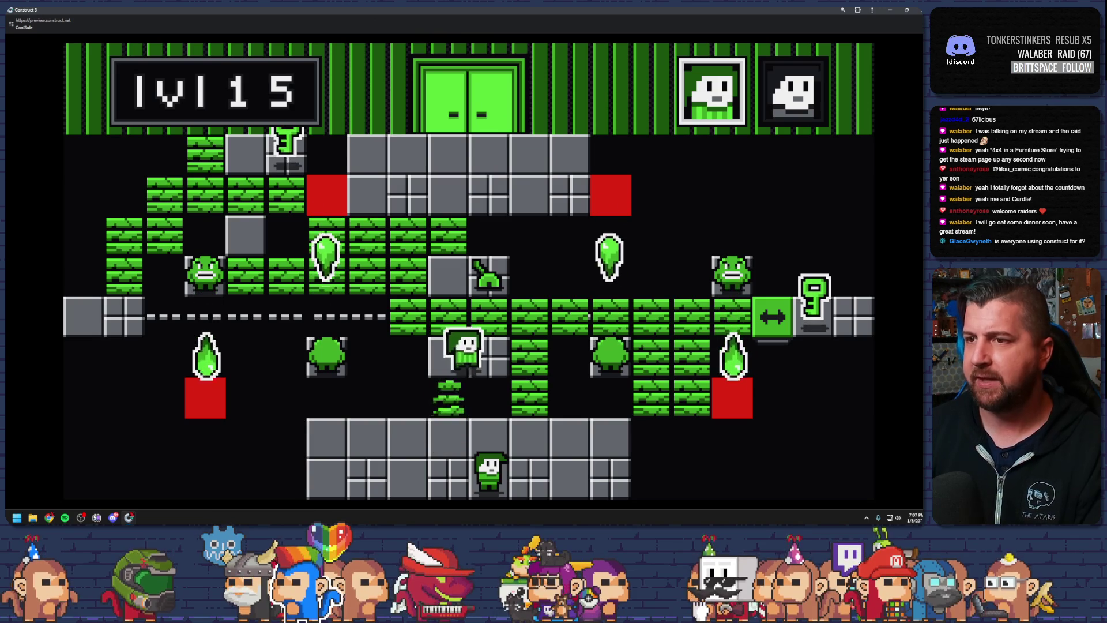
key("Left")
key("Up")
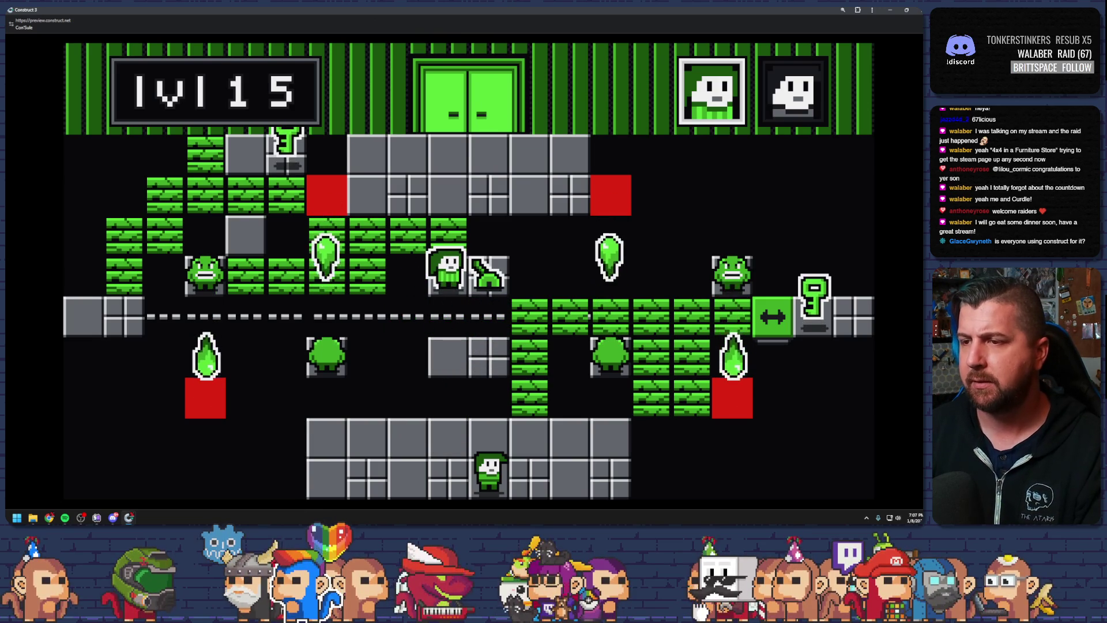
key("space")
key("Up")
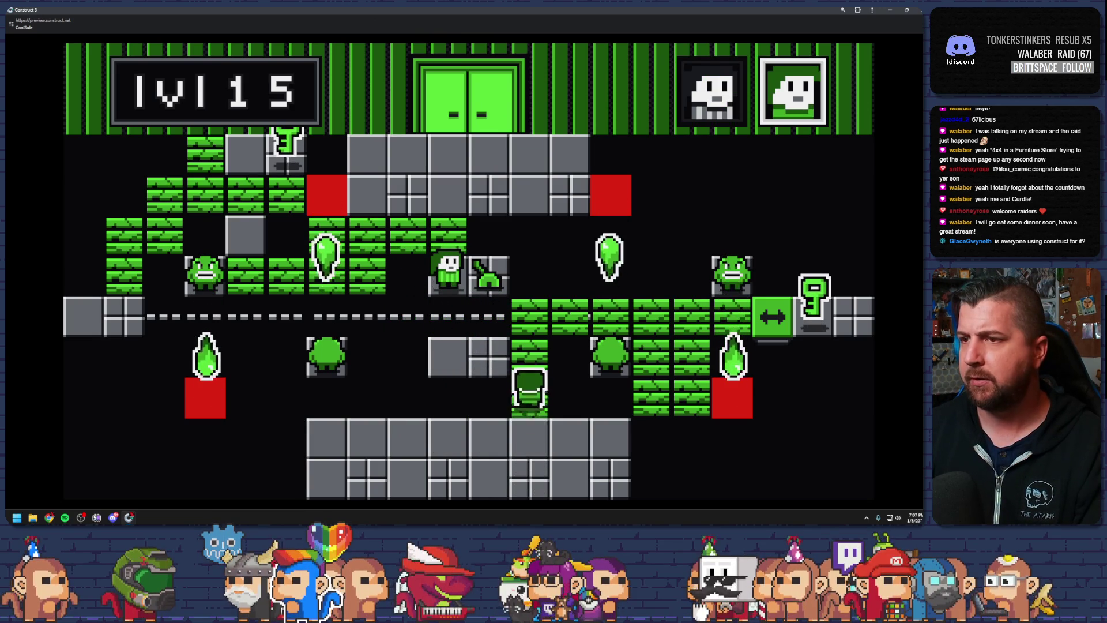
key("Up")
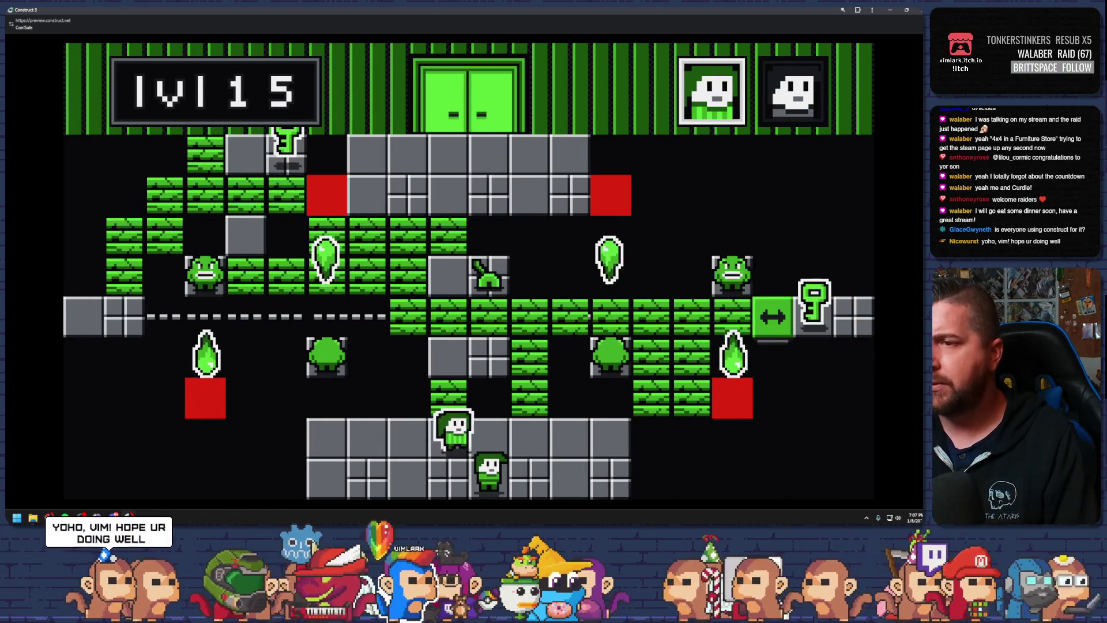
key("Left")
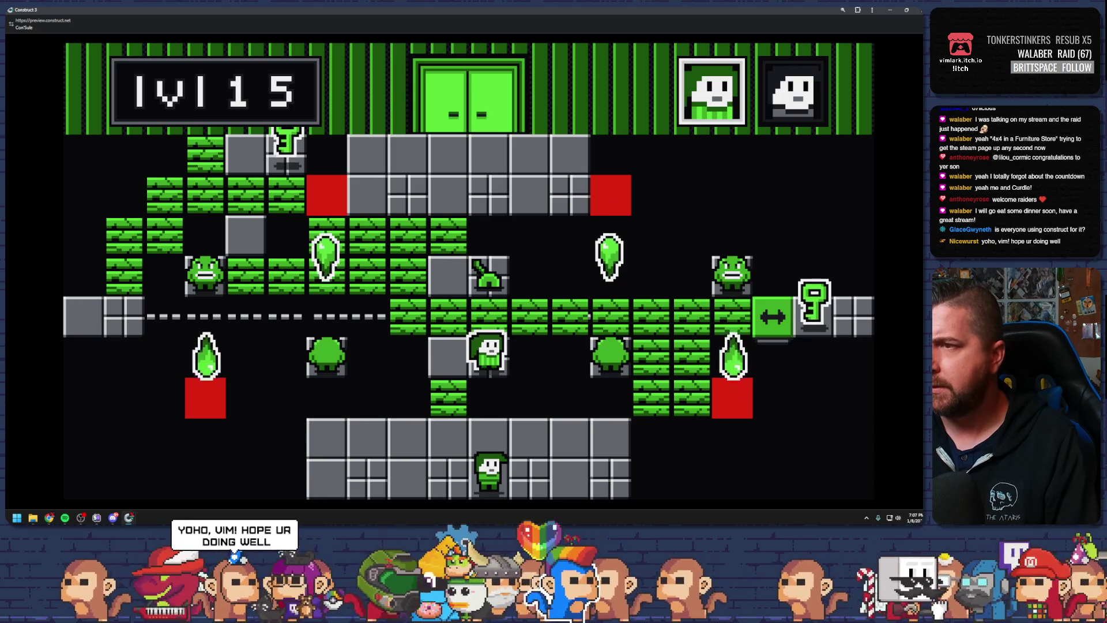
key("Up")
key("Right")
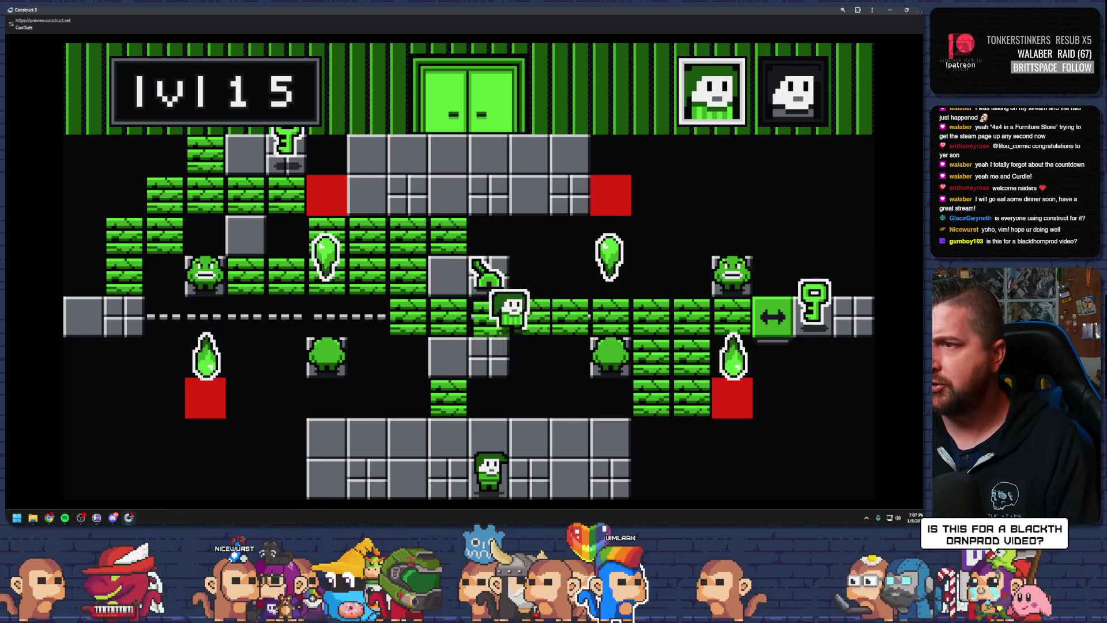
key("Down")
key("Right")
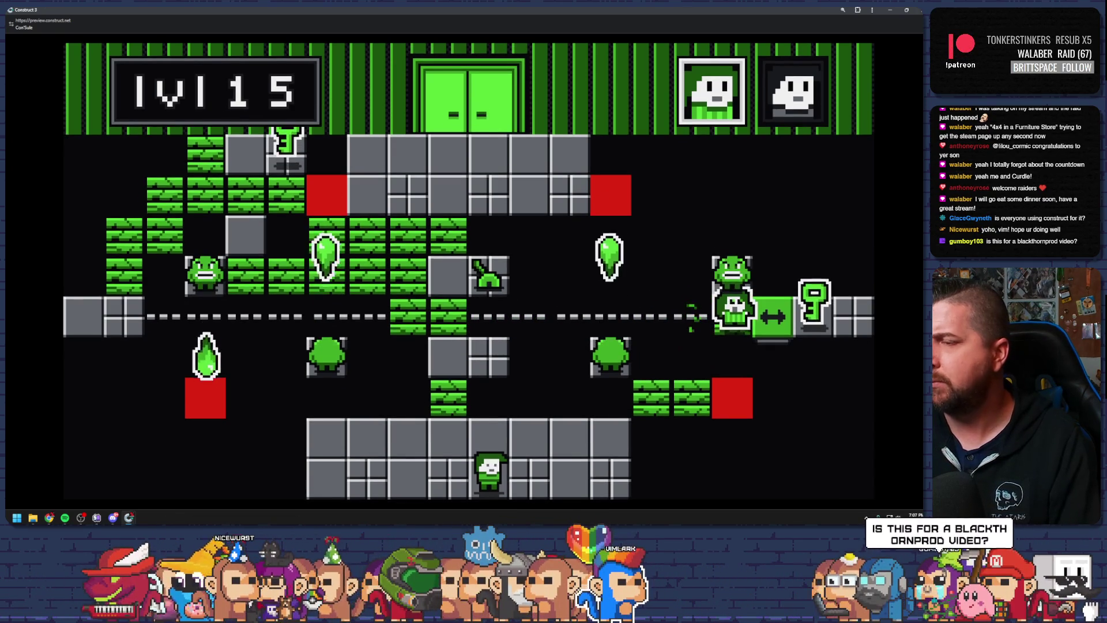
After restarting, steer the character toward the key and slide the other one left along the dashed rail
key("Up")
key("Right")
key("Right")
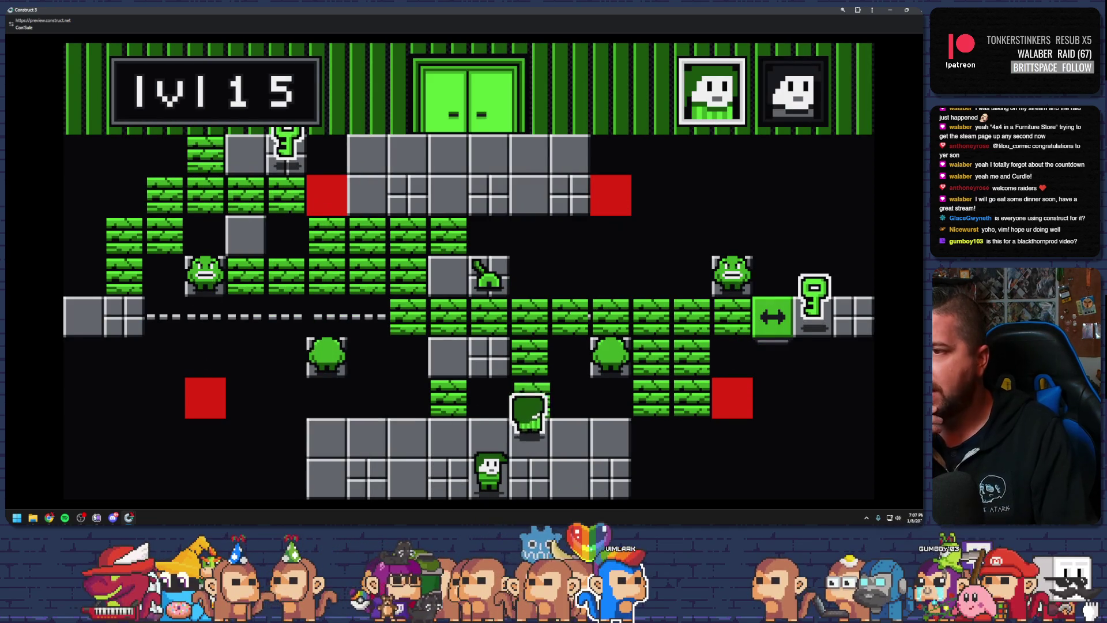
key("Left")
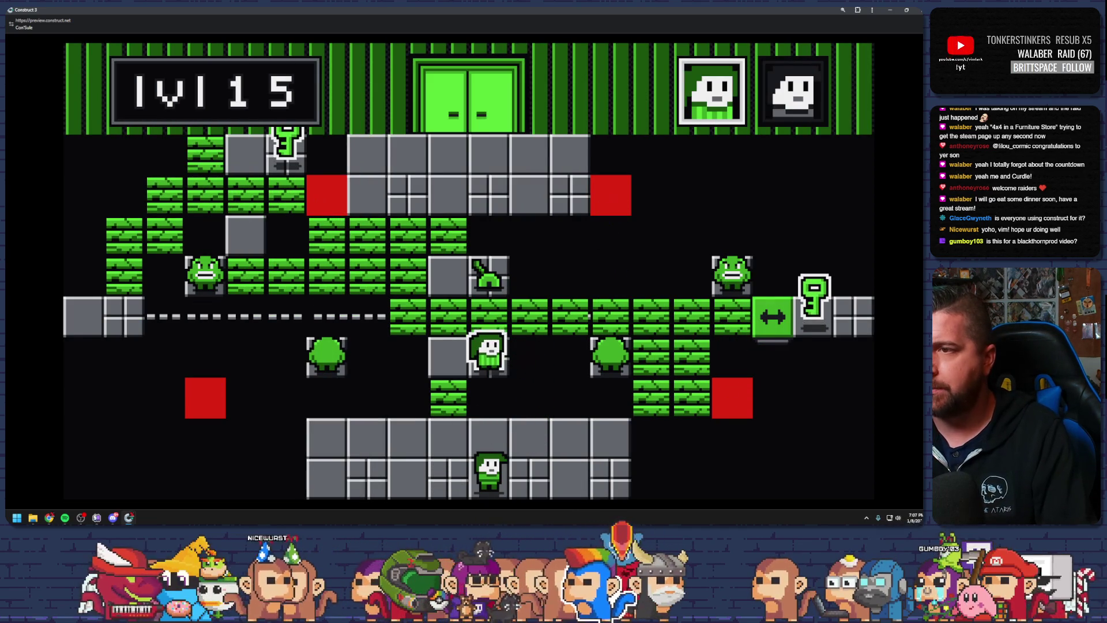
key("Right")
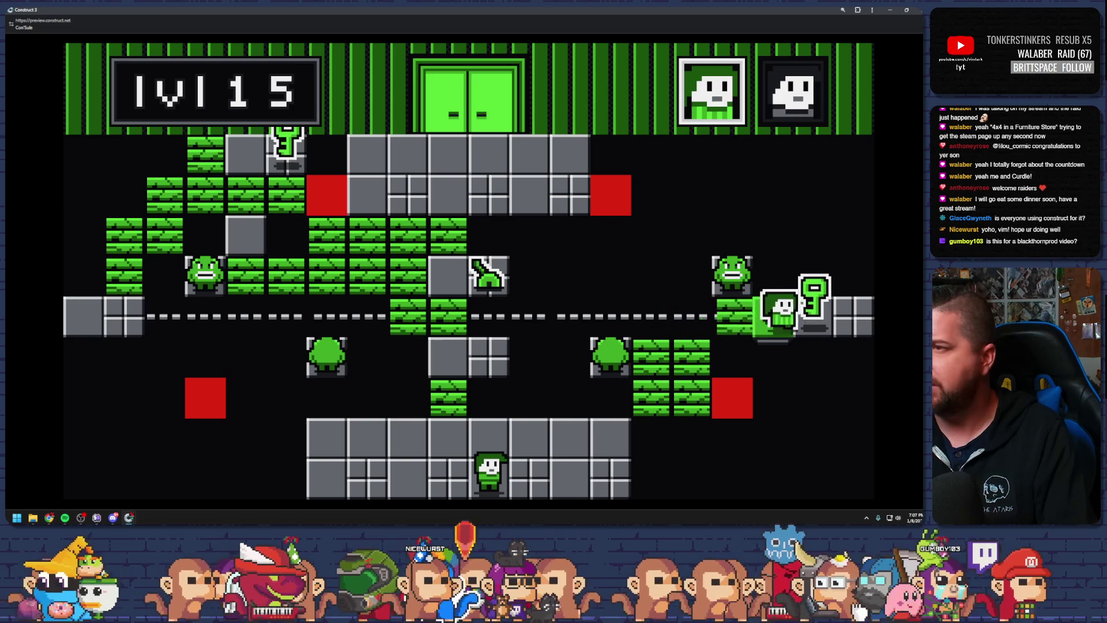
key("space")
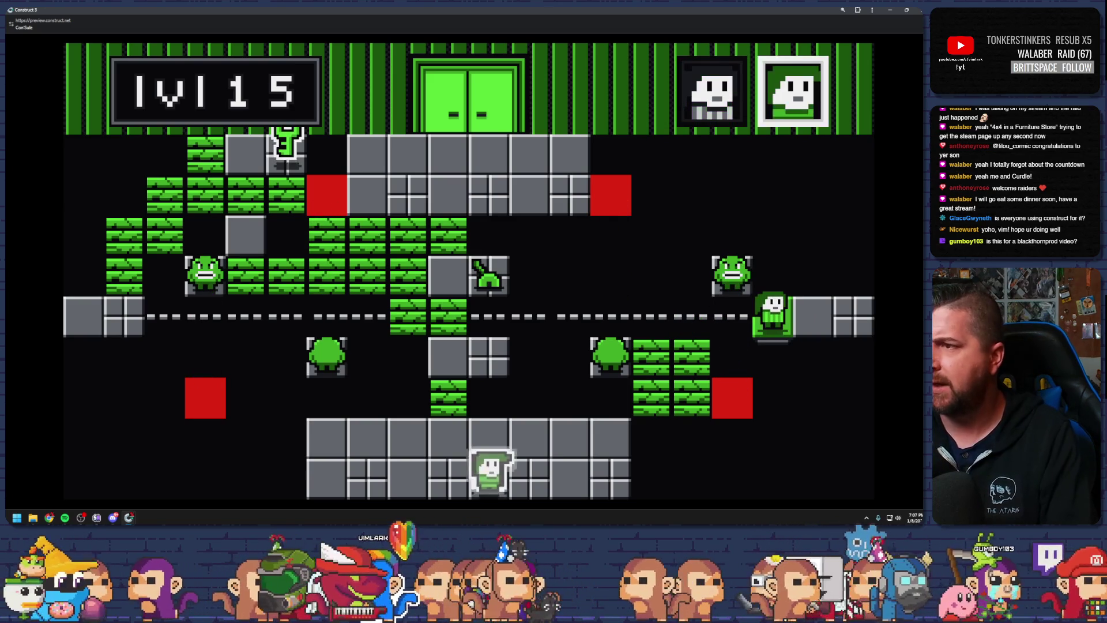
key("Up")
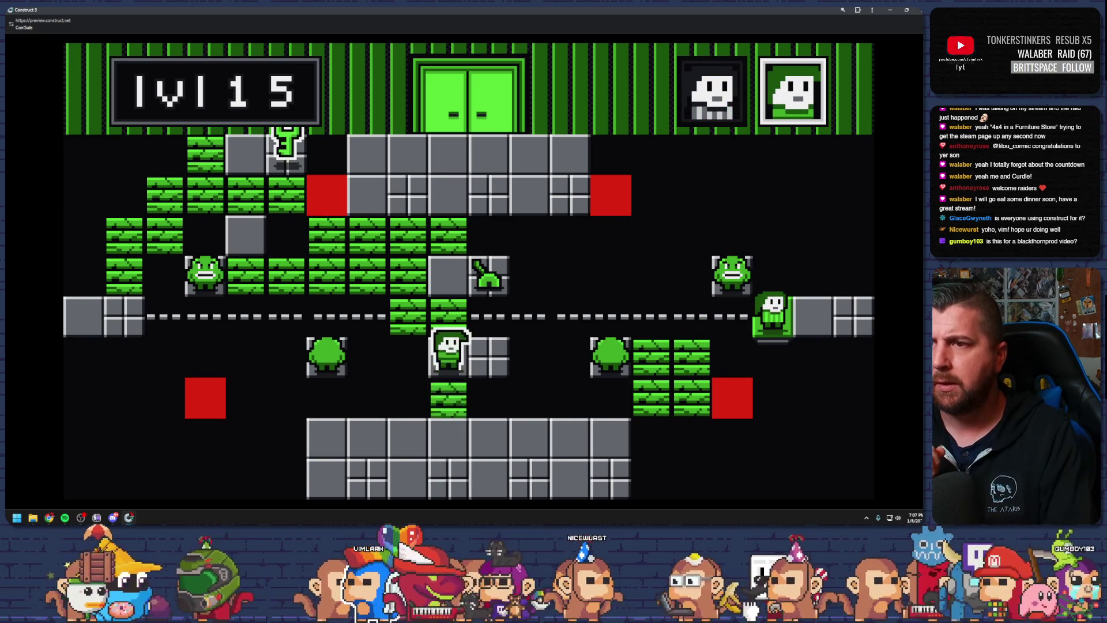
key("Left")
key("Up")
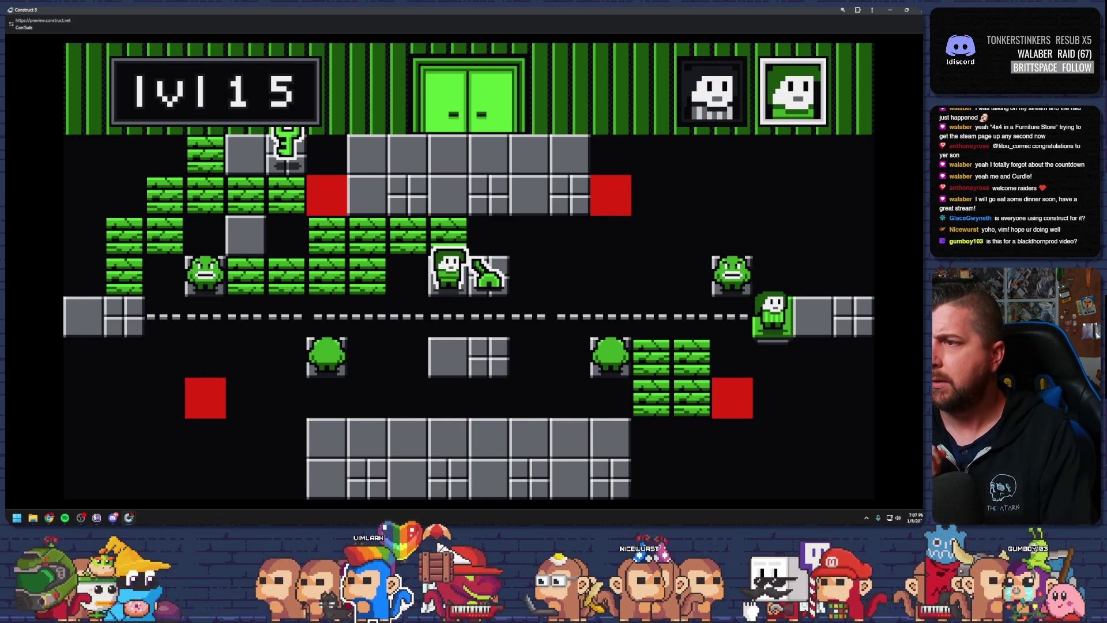
key("Left")
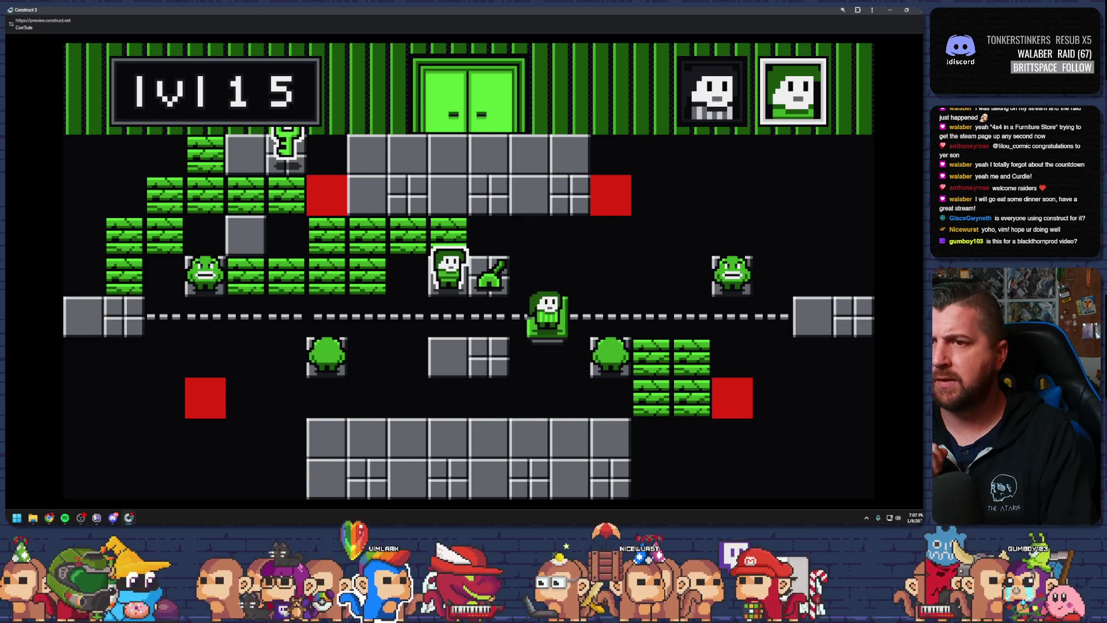
key("Left")
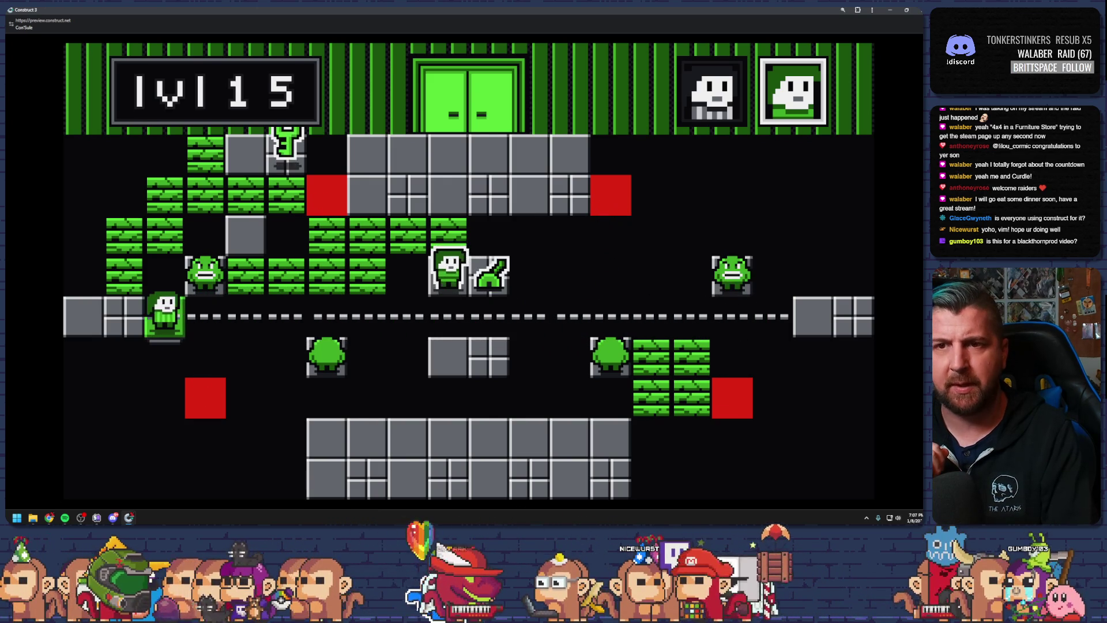
Grab the key to open the exit, then walk both characters through the top exit door
key("space")
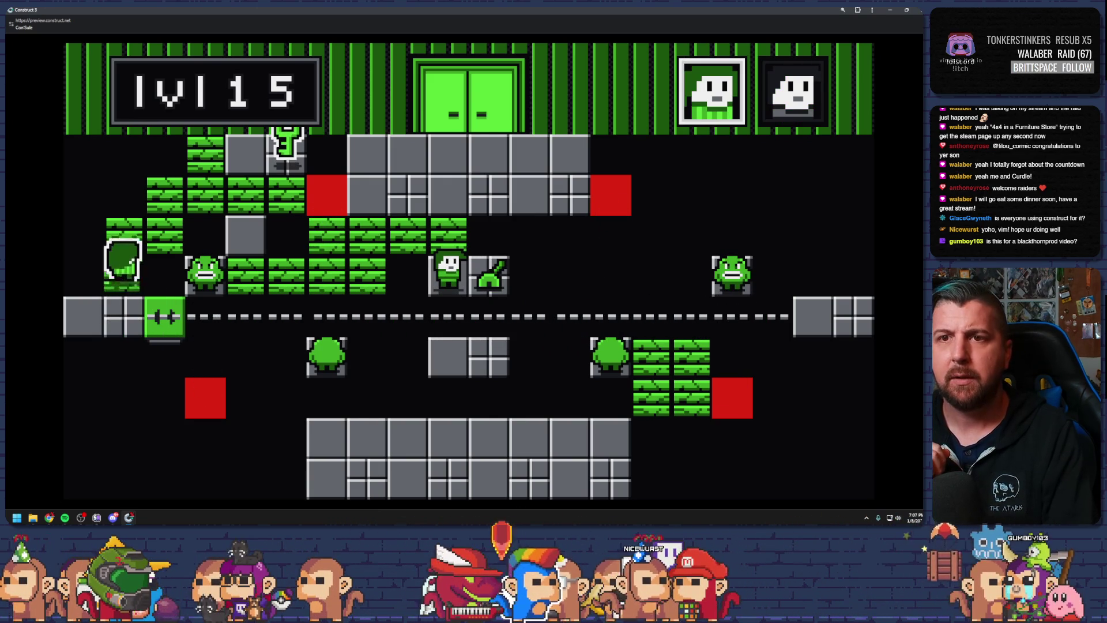
key("Right")
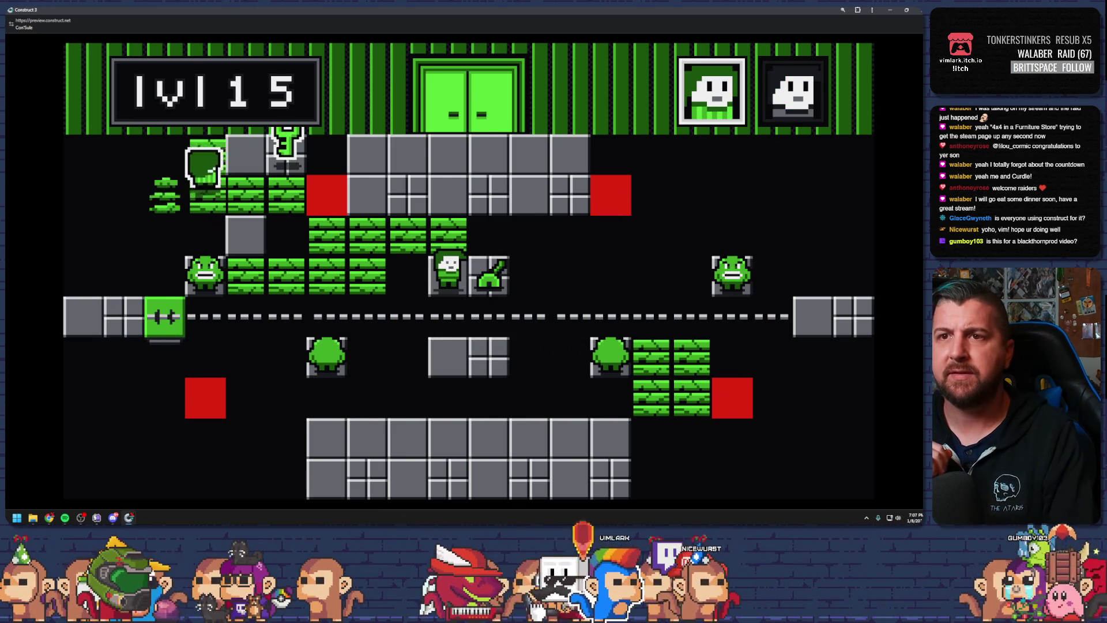
key("Right")
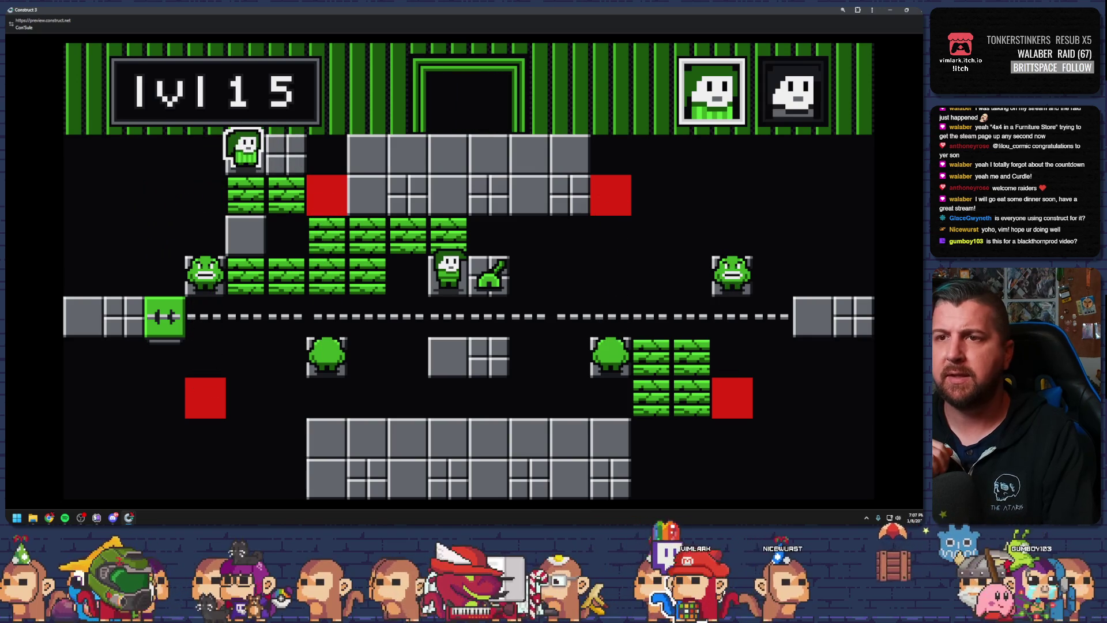
key("Down")
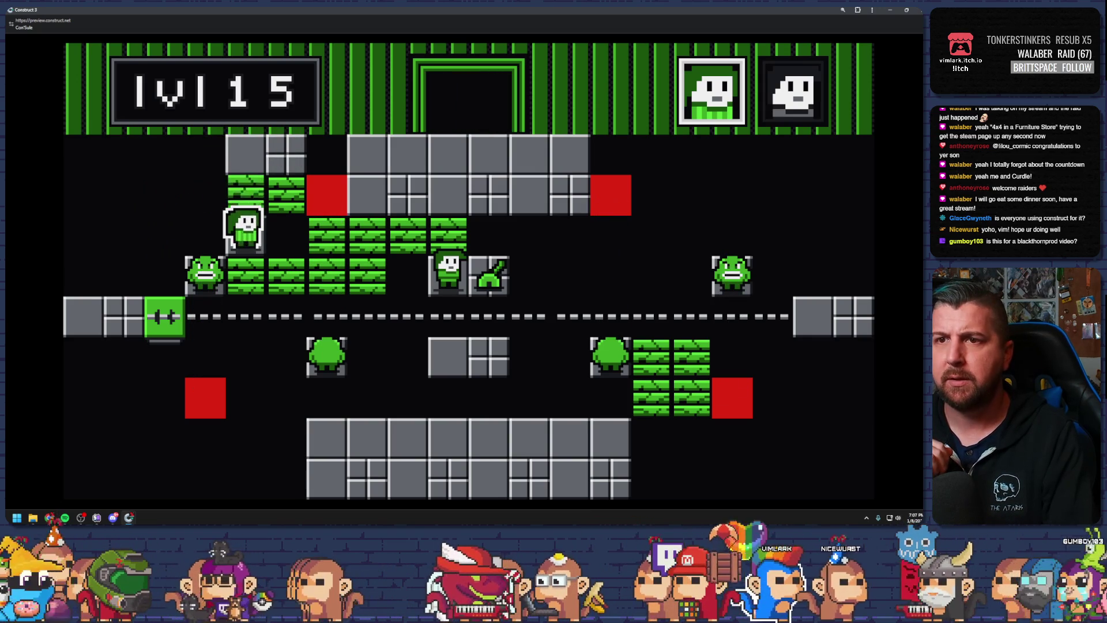
key("Down")
key("Right")
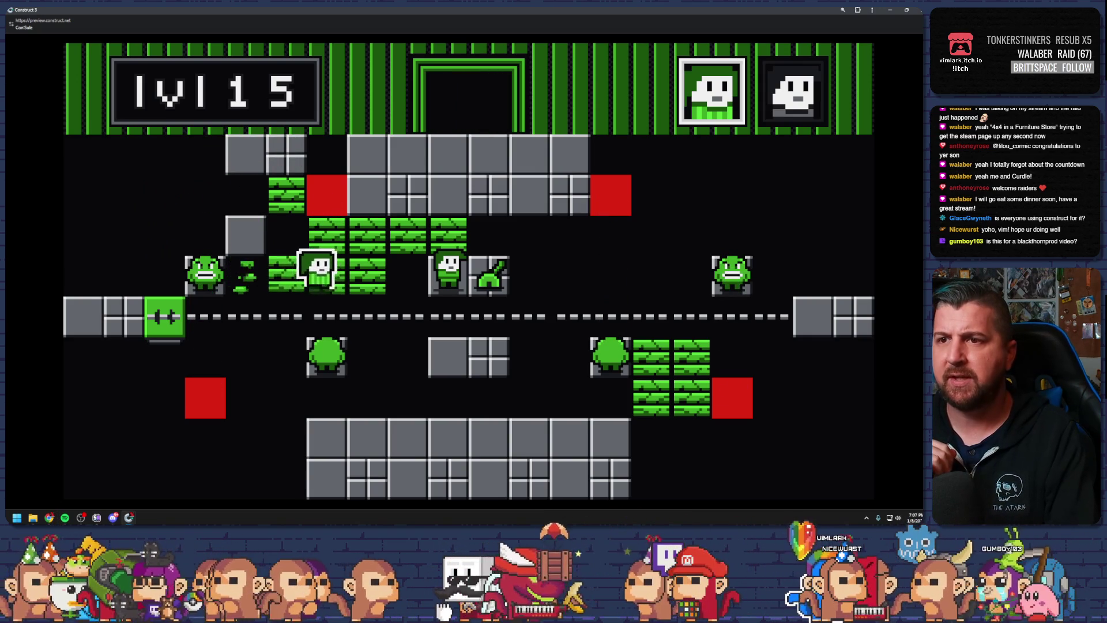
key("Up")
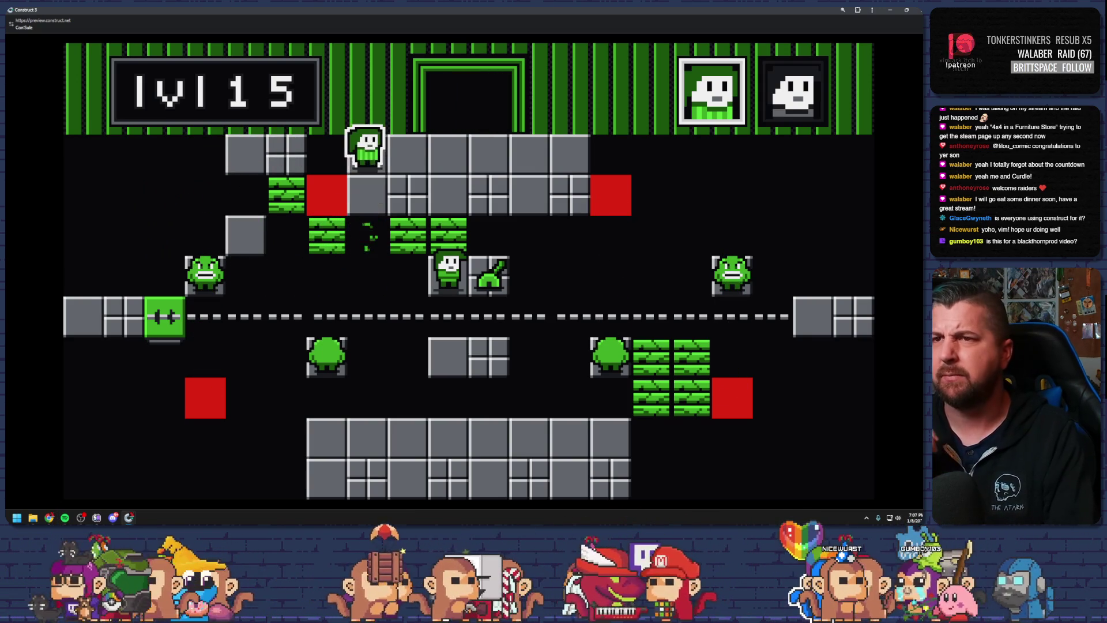
key("Right")
key("Up")
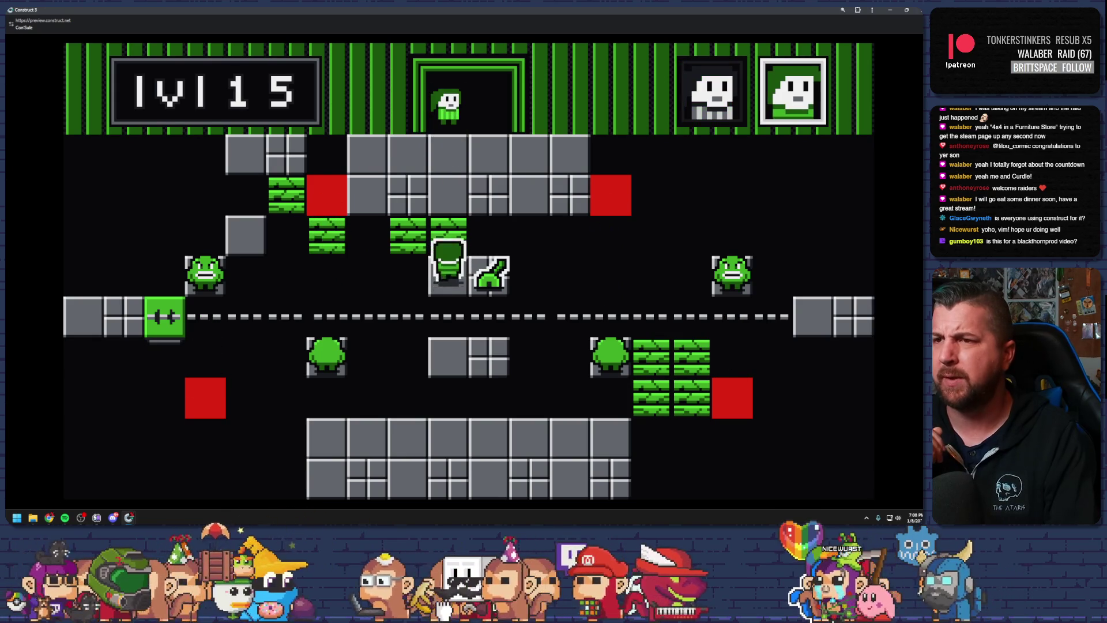
key("Up")
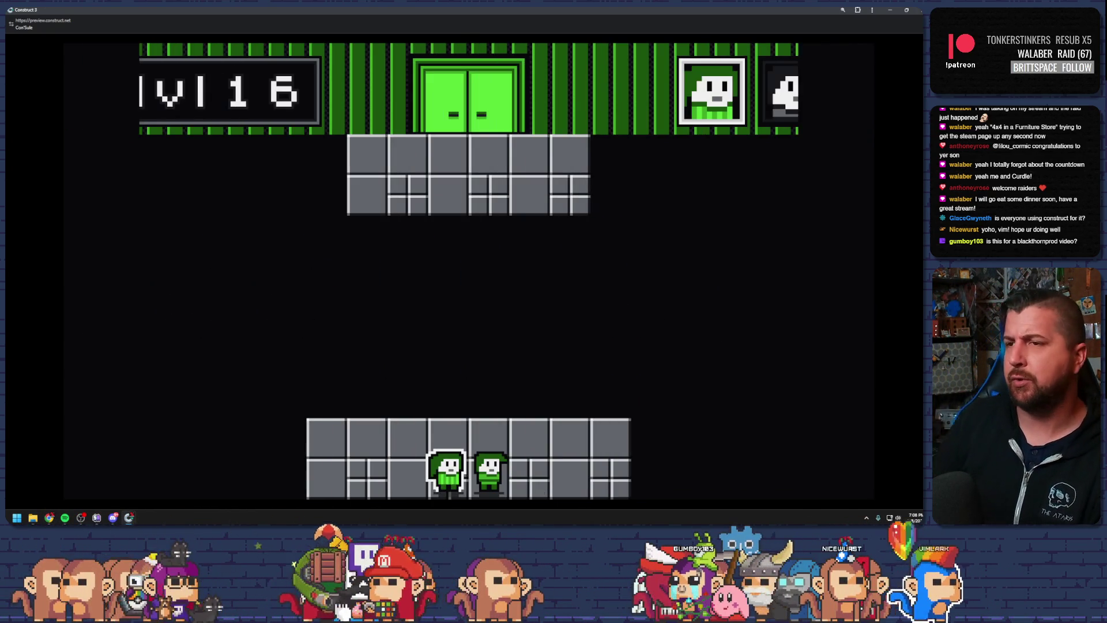
Close the level 15 preview and deselect the P1 marker on the vim_Level_15 layout
left_click(919, 11)
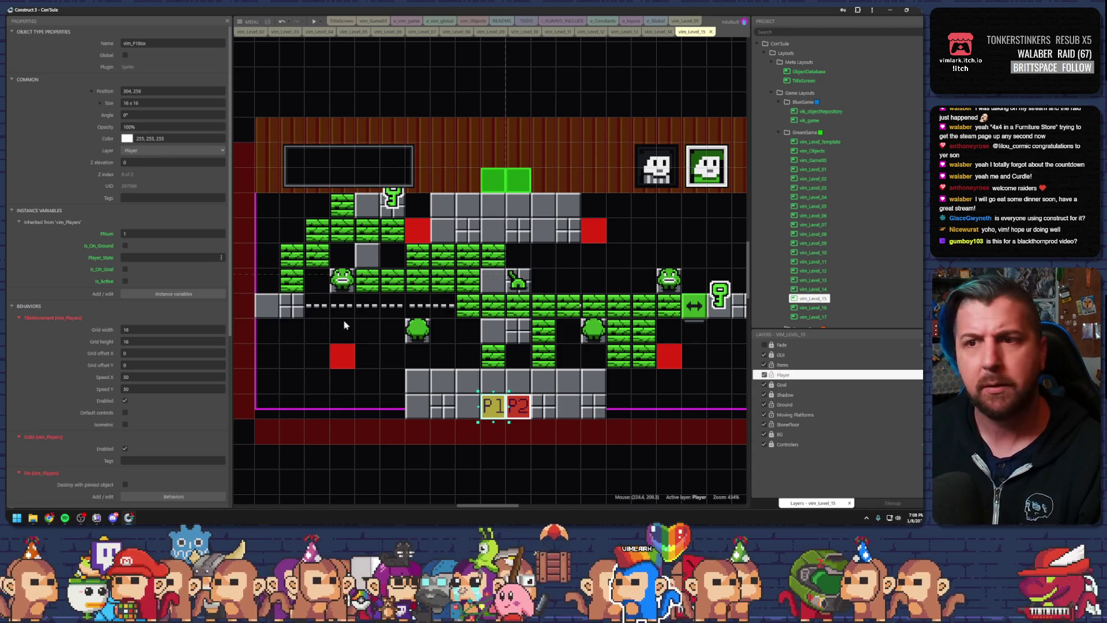
left_click(382, 324)
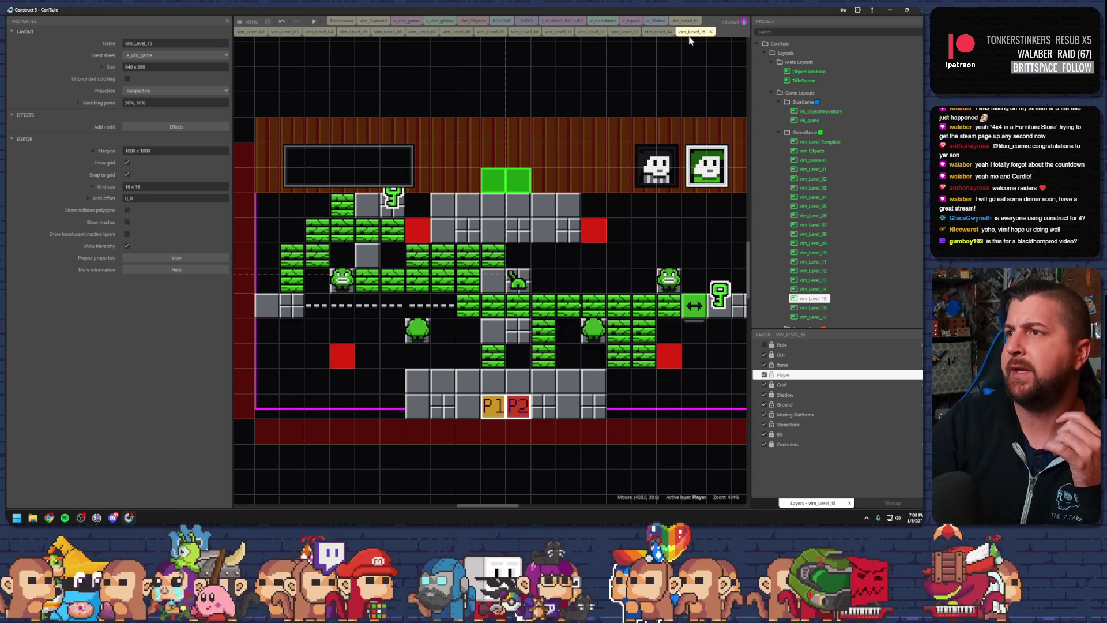
left_click(375, 22)
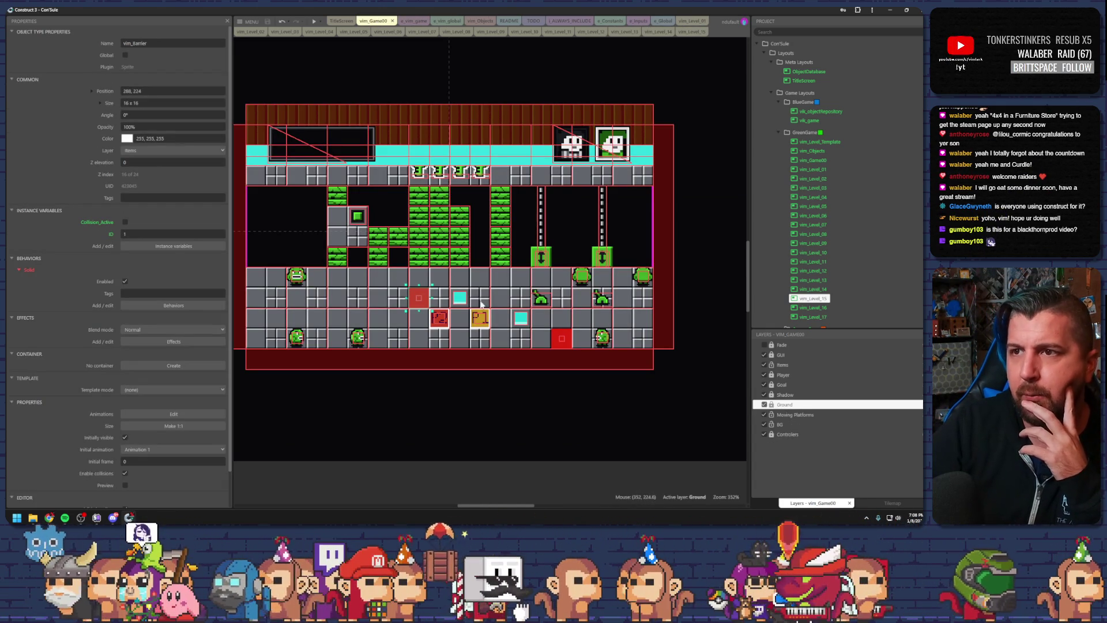
left_click(410, 33)
left_click(490, 33)
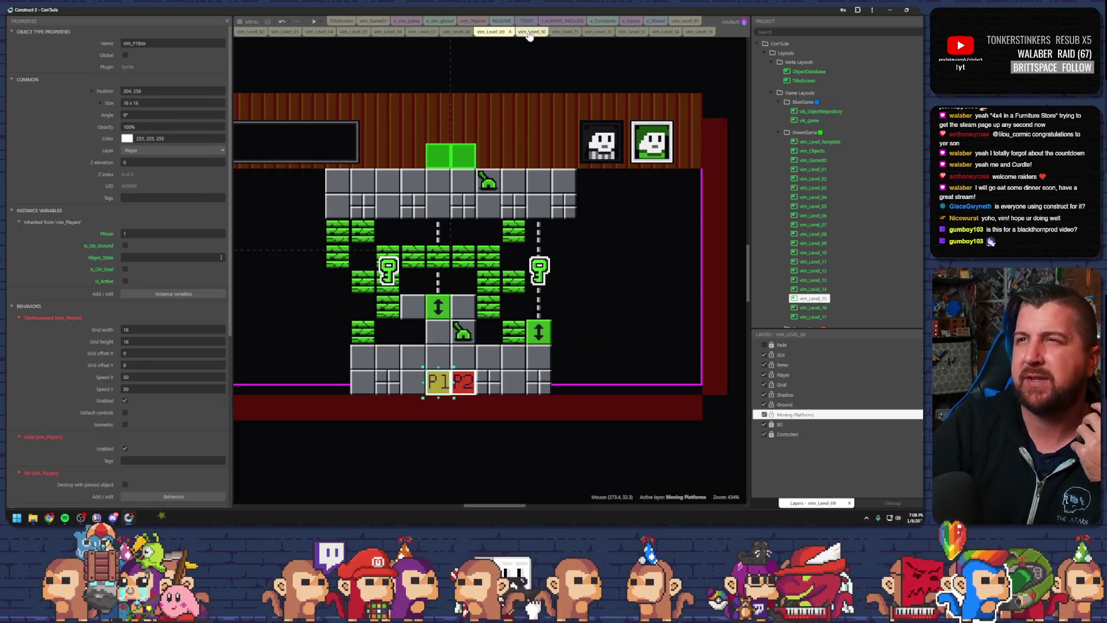
left_click(529, 32)
left_click(567, 32)
left_click(597, 32)
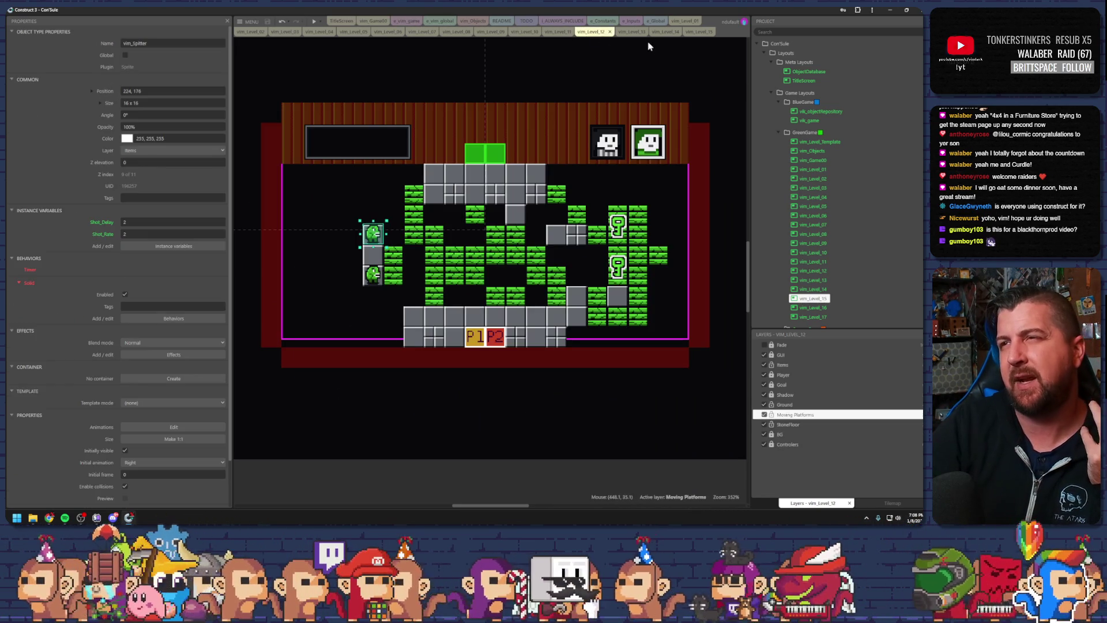
left_click(633, 32)
left_click(669, 33)
left_click(698, 34)
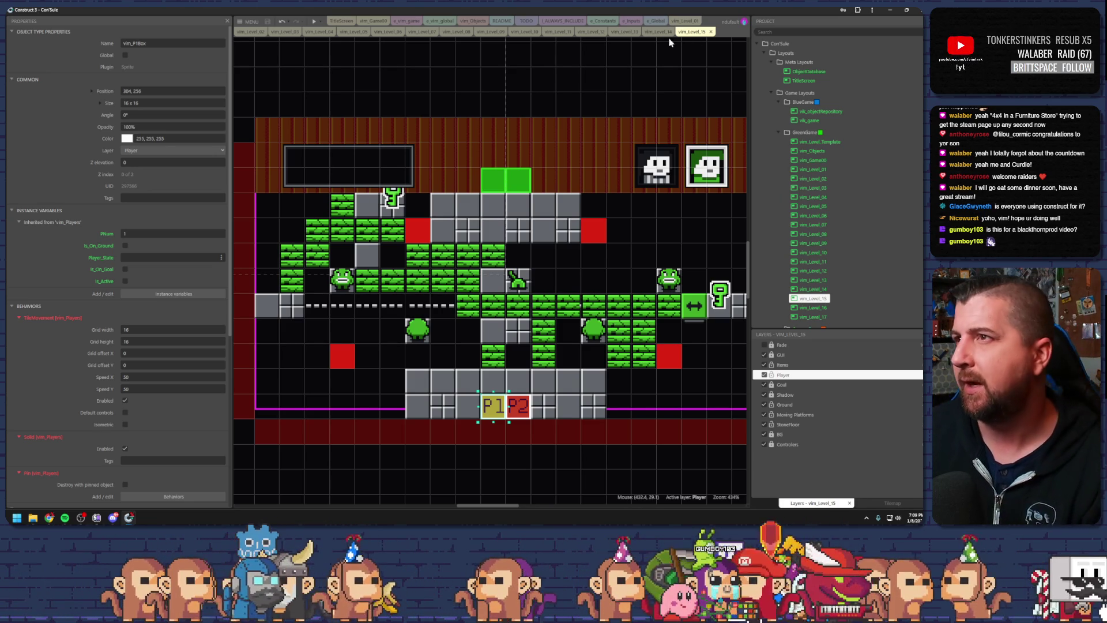
scroll(830, 278, "down", 3)
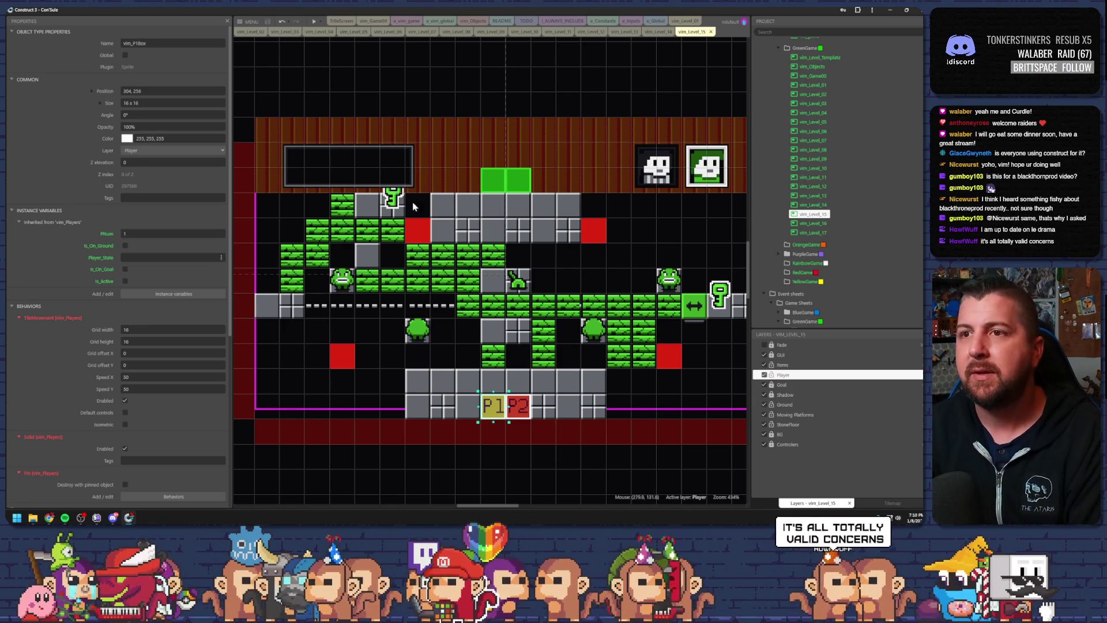
left_click(393, 199)
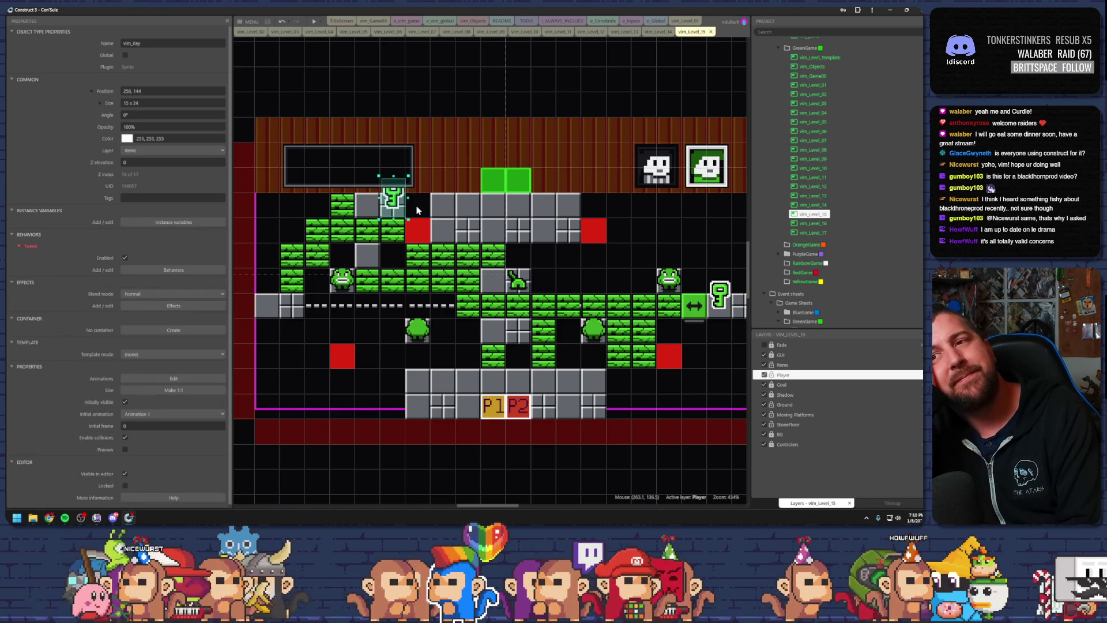
Drag the upper-left vim_Key down one tile to position 256,160 beside the red block
left_click_drag(400, 206, 394, 221)
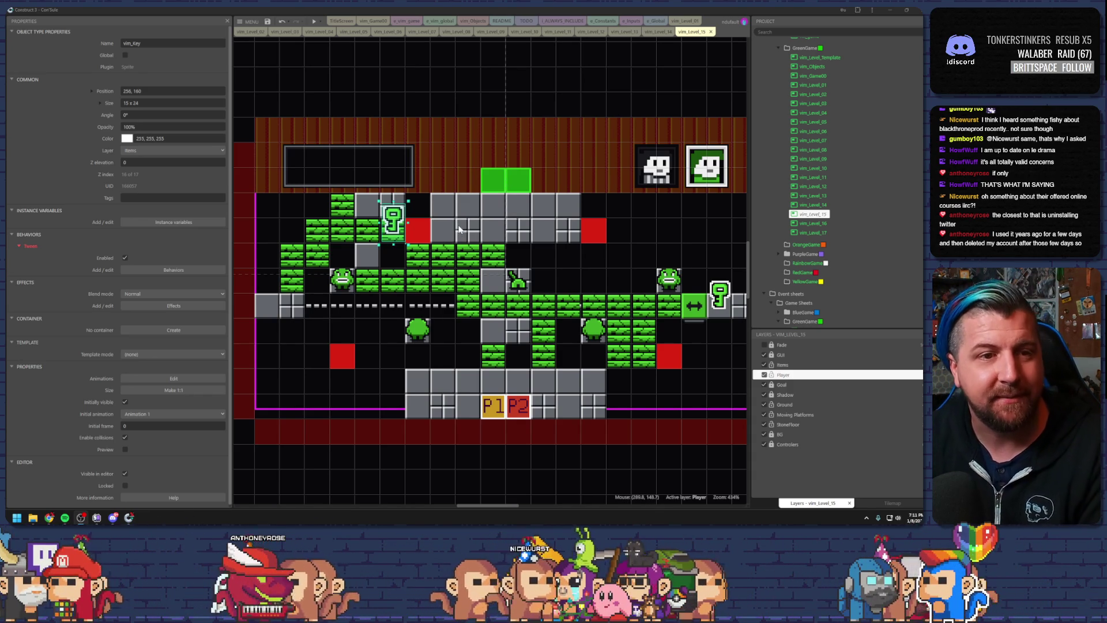
scroll(468, 231, "down", 2)
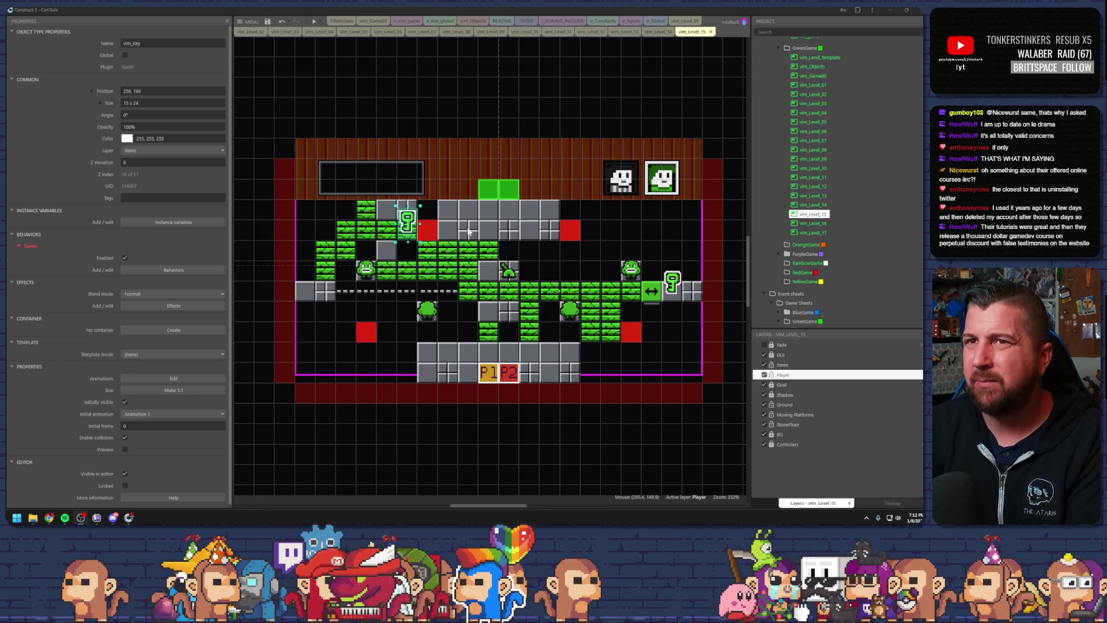
Save the project with the finished level 15 layout
left_click(268, 21)
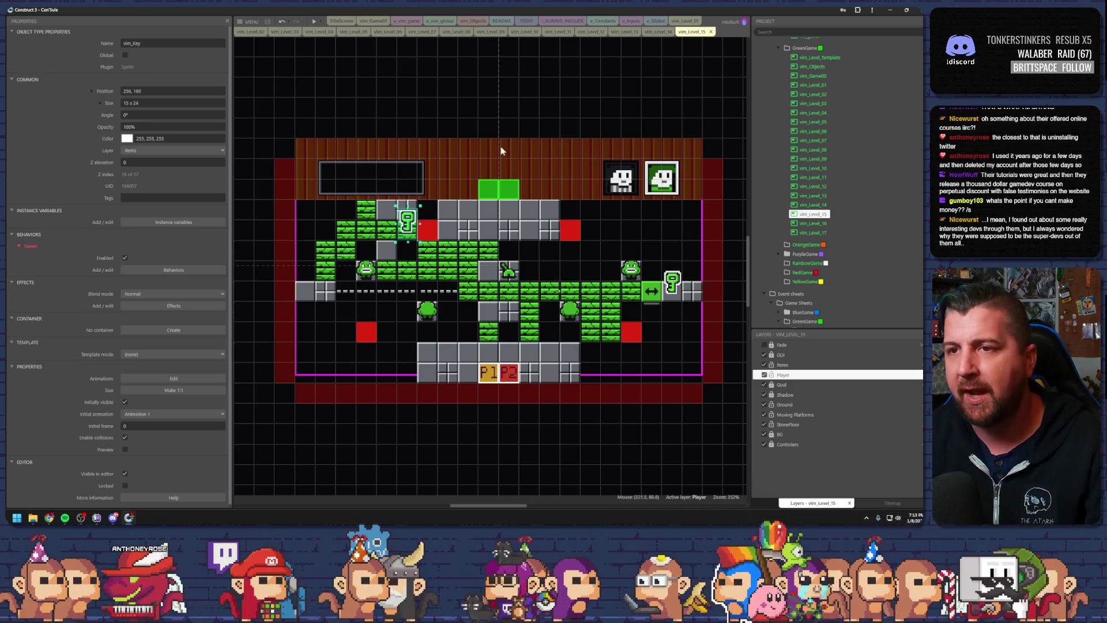
left_click(536, 263)
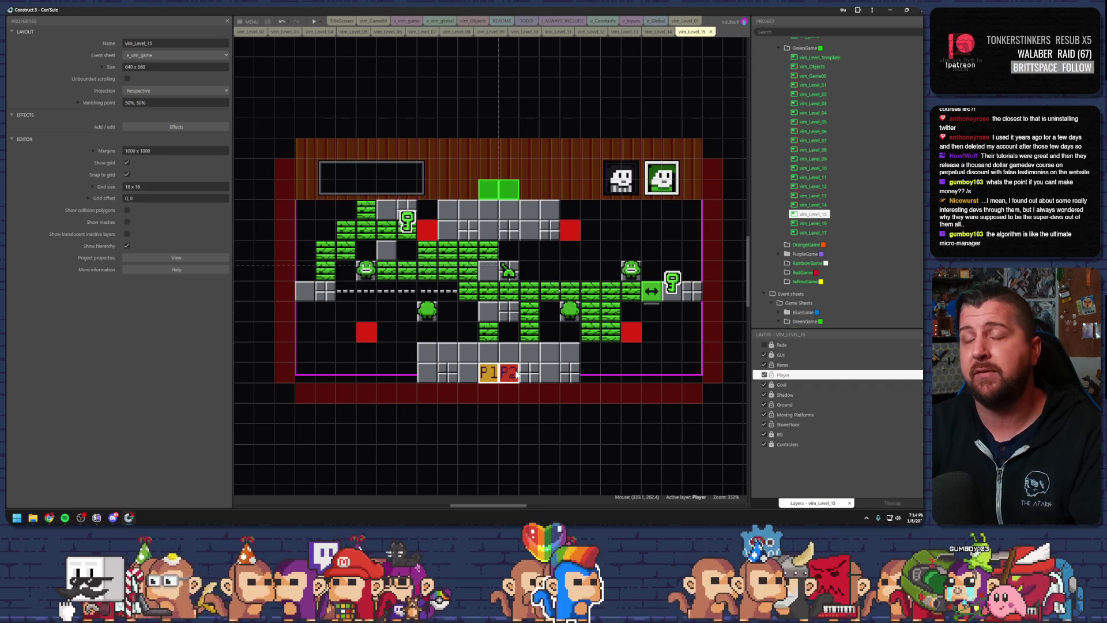
double_click(803, 225)
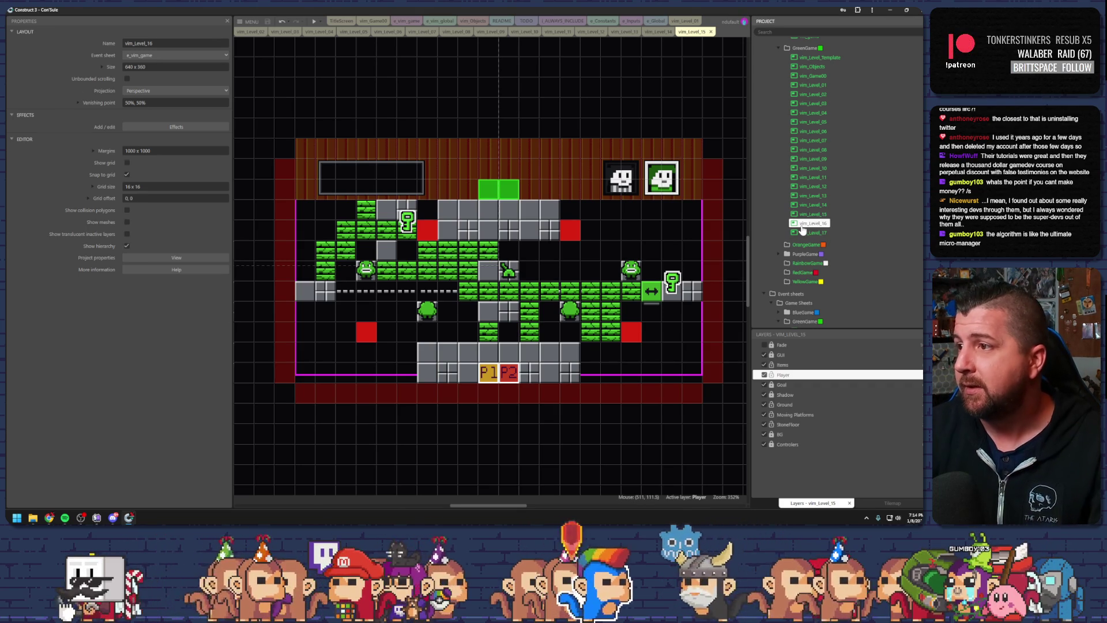
Zoom in on the vim_Level_16 room, show its Layout properties, and make Ground the active layer
scroll(635, 339, "up", 3)
scroll(560, 314, "up", 6)
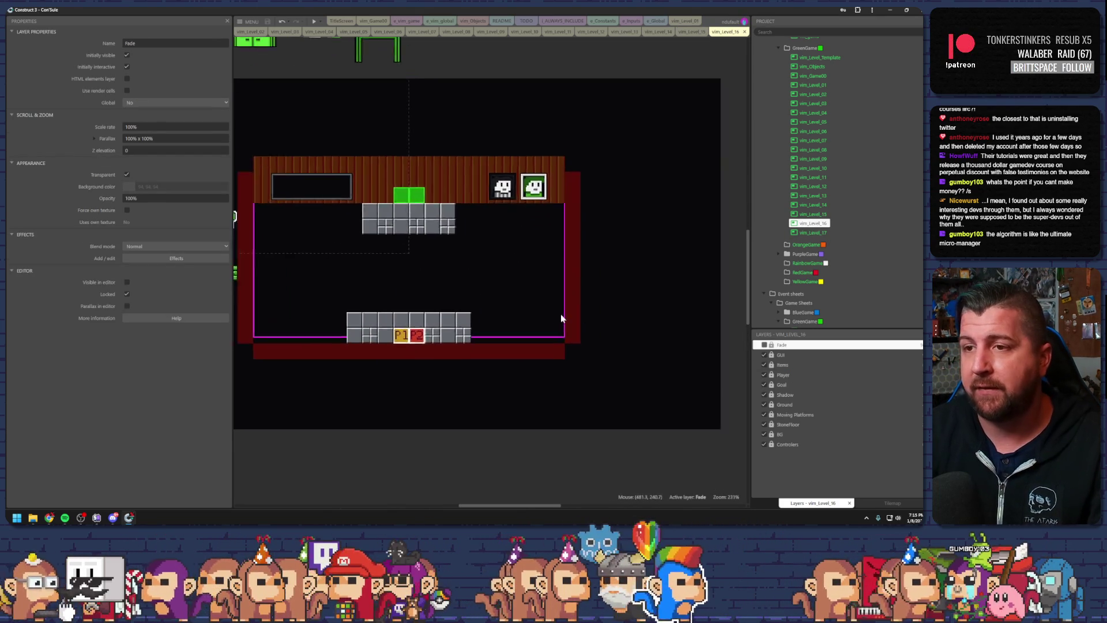
left_click_drag(531, 285, 537, 287)
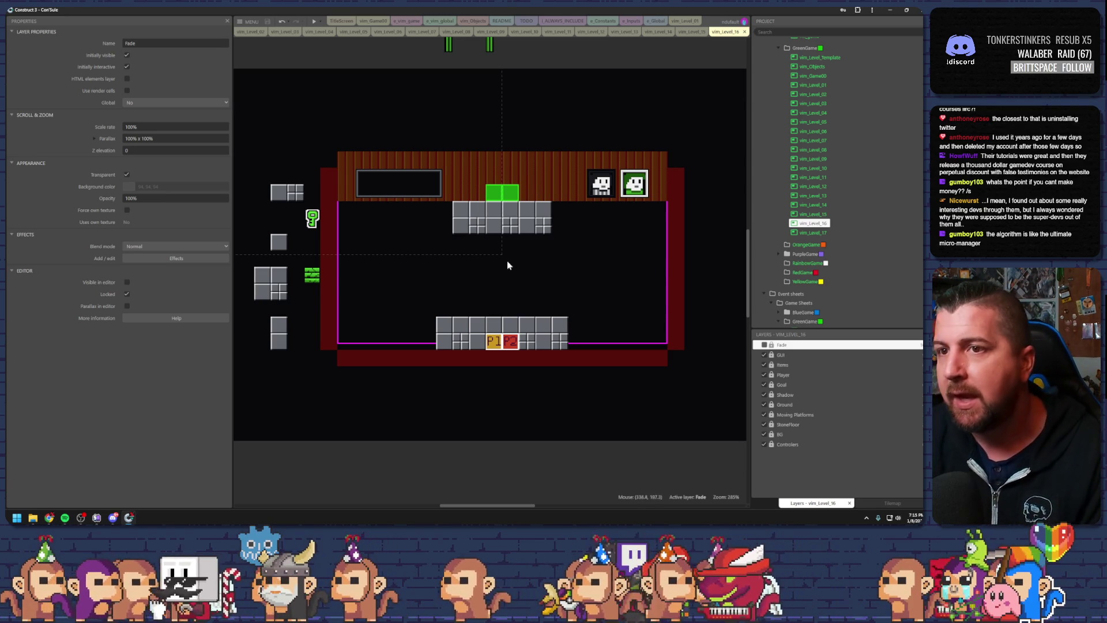
left_click(316, 279)
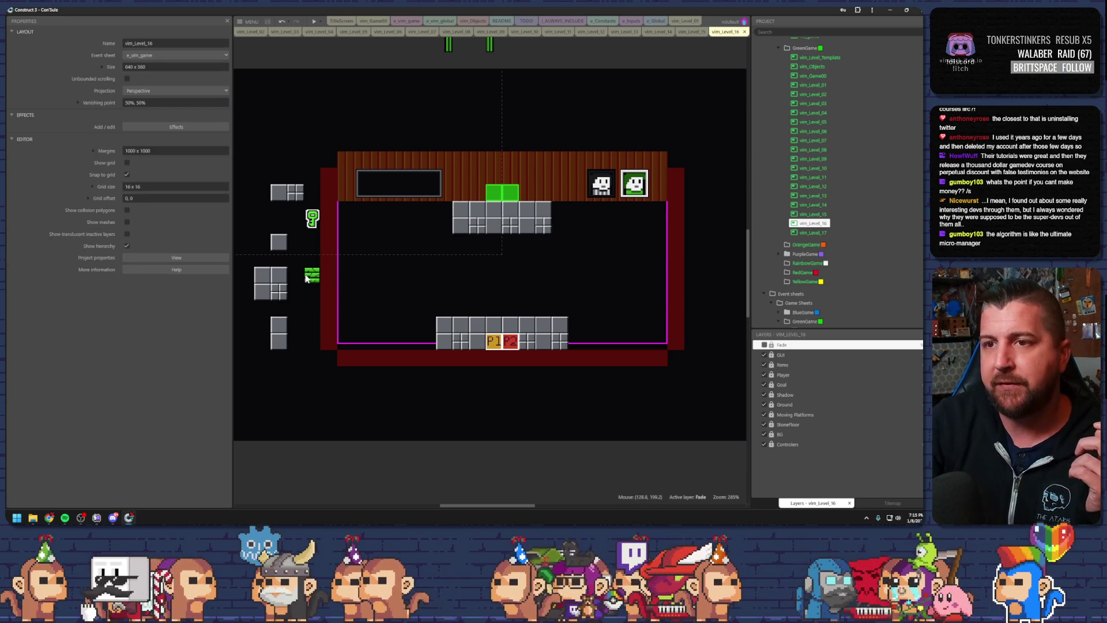
left_click(776, 406)
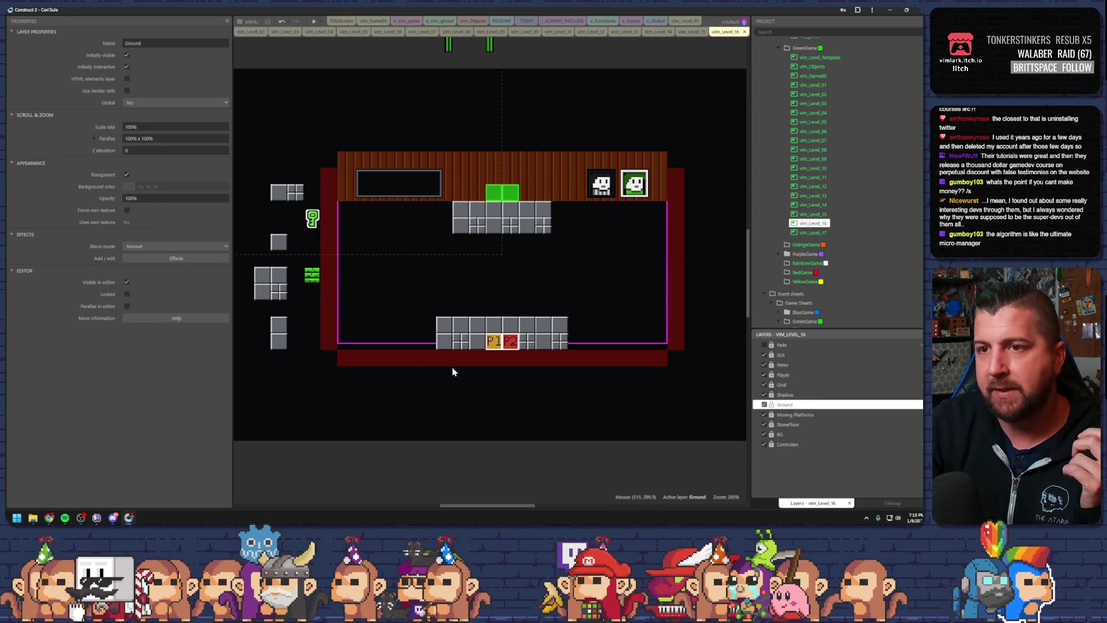
Drag the green falling-ground block from outside the room onto the bottom floor at 304,224
left_click(319, 277)
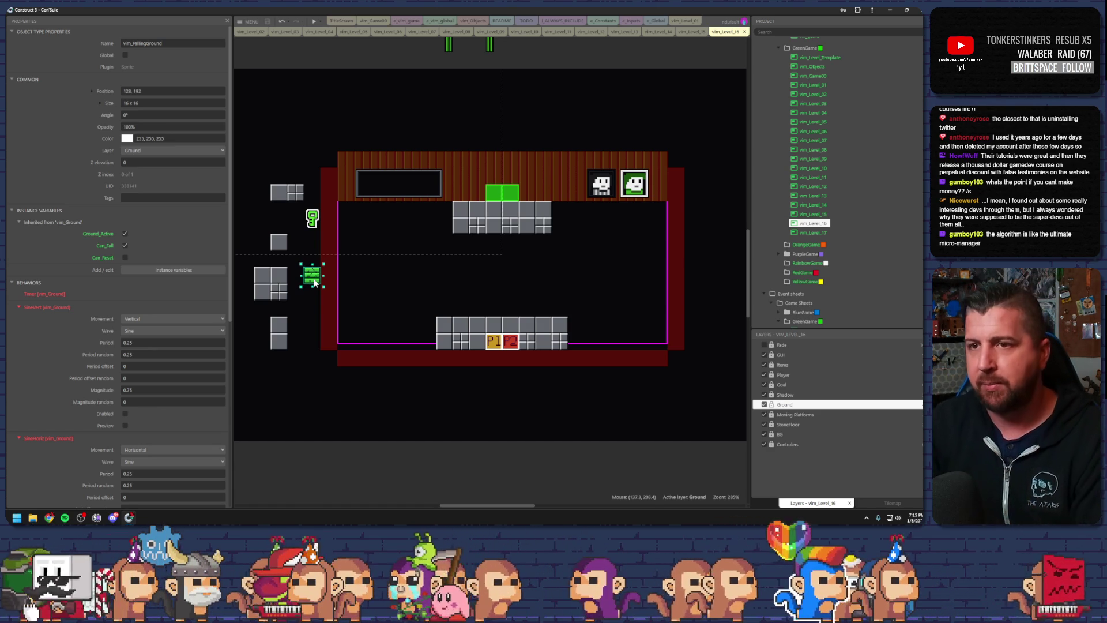
mouse_move(314, 282)
left_mouse_down()
mouse_move(474, 300)
mouse_move(472, 314)
mouse_move(490, 315)
left_mouse_up()
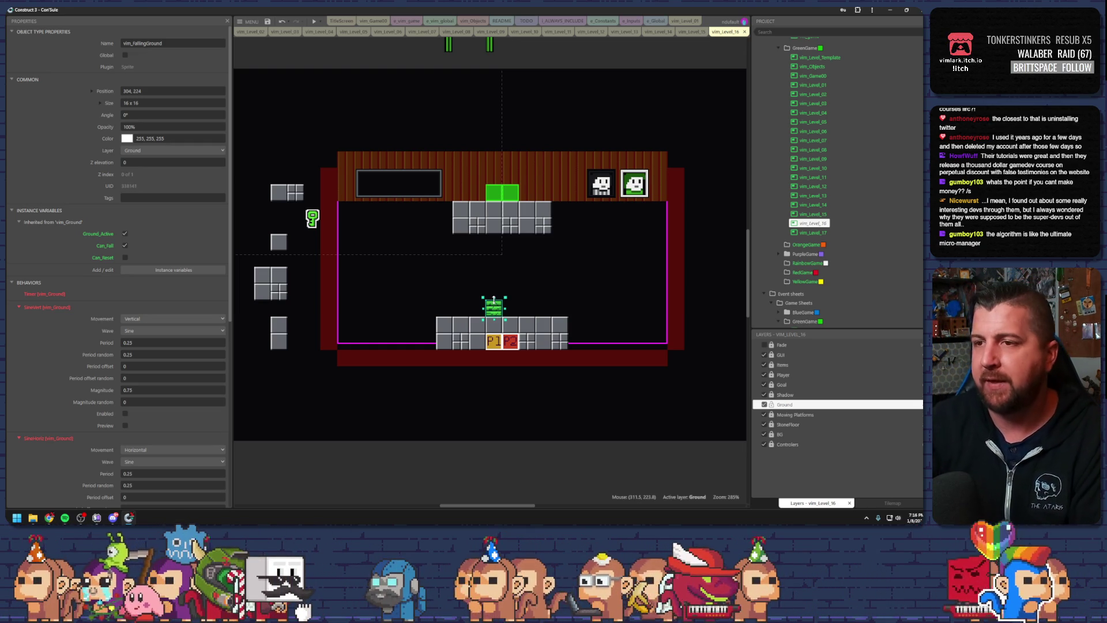
scroll(500, 293, "up", 2)
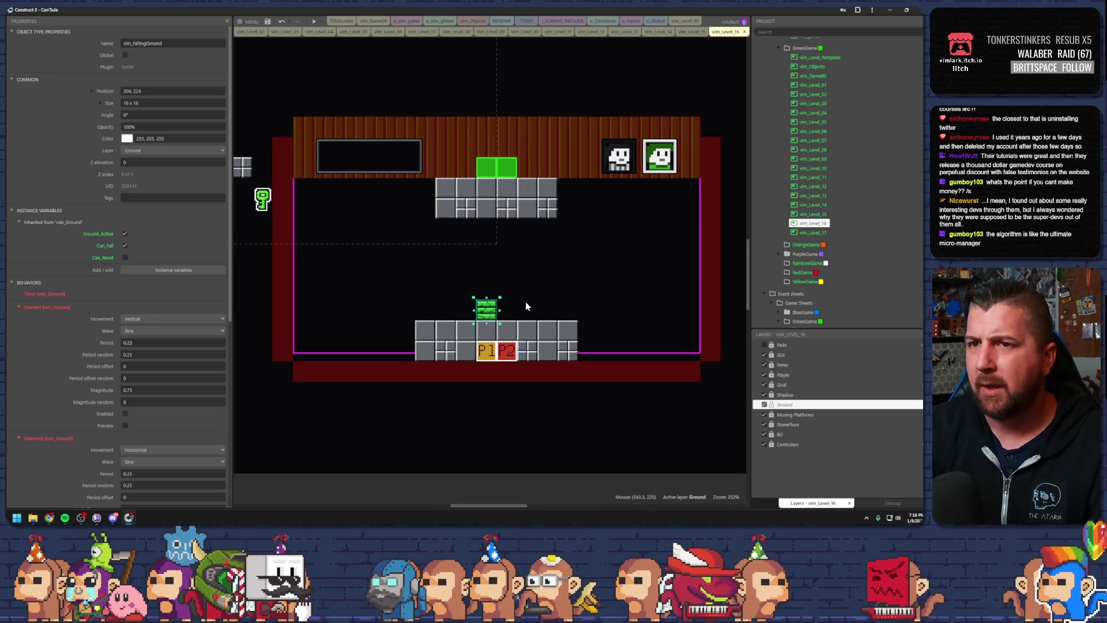
left_click(280, 217)
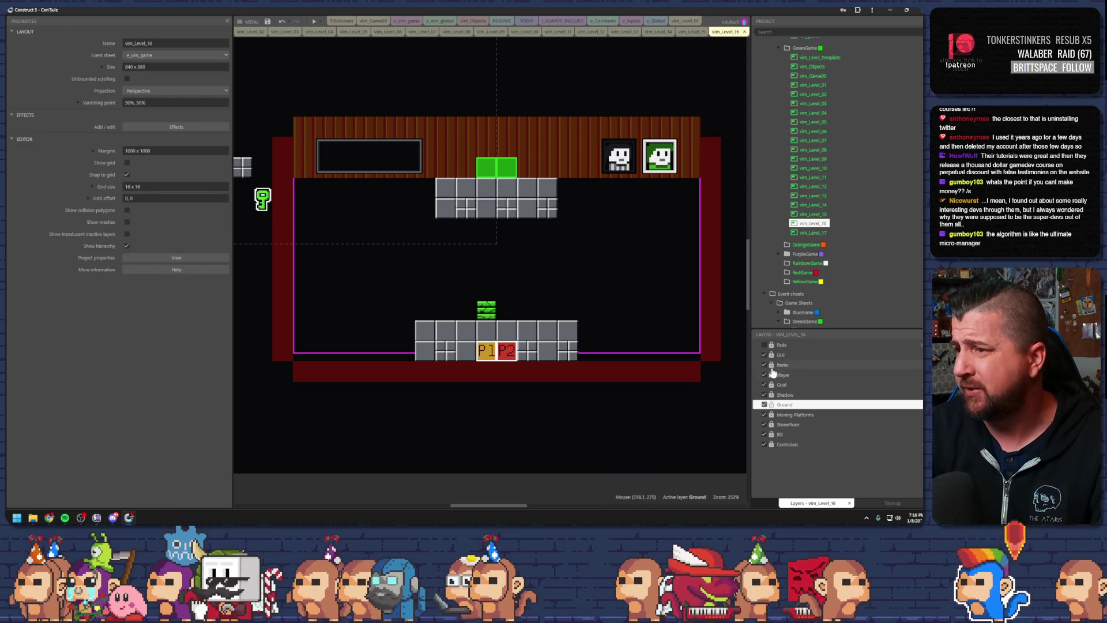
Select the key on the Items layer, deselect it, and switch to the vim_Game00 layout
left_click(783, 365)
left_click(263, 200)
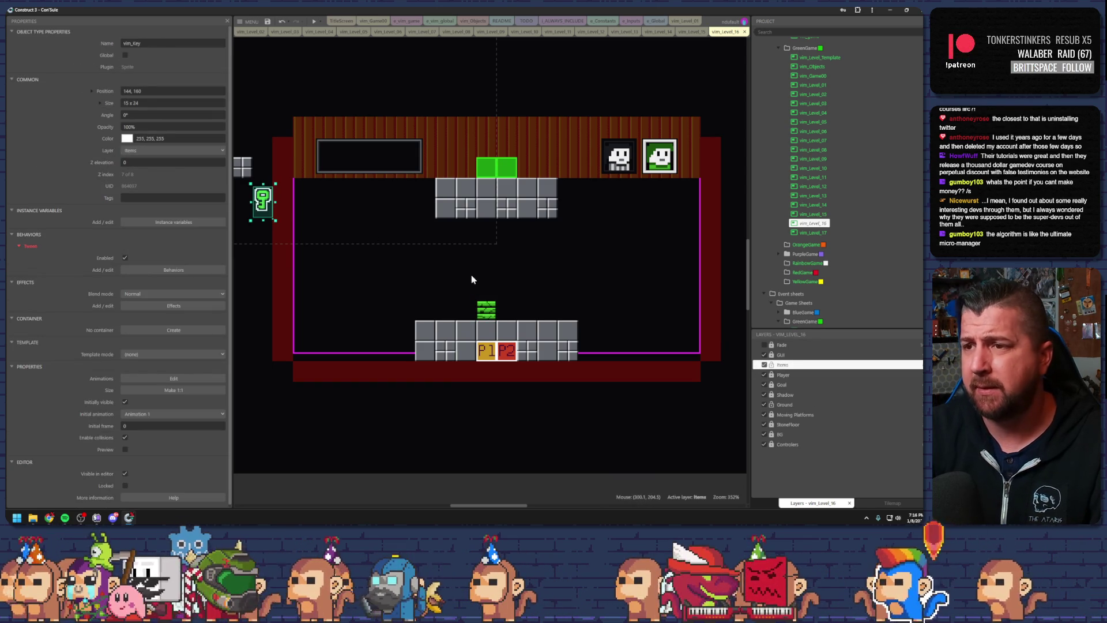
left_click(505, 301)
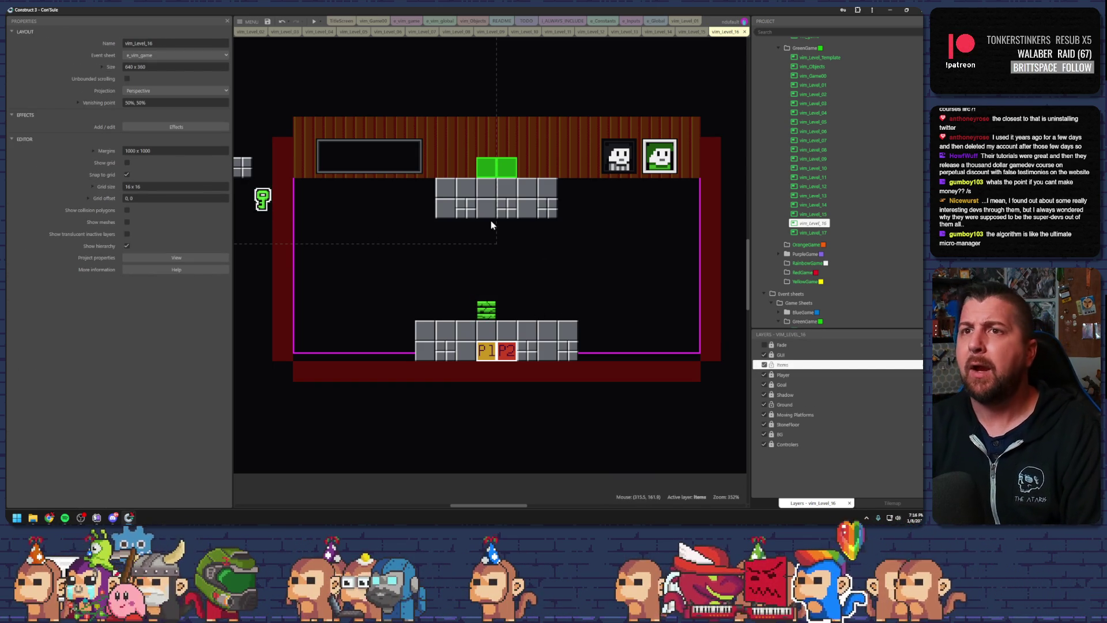
left_click(373, 21)
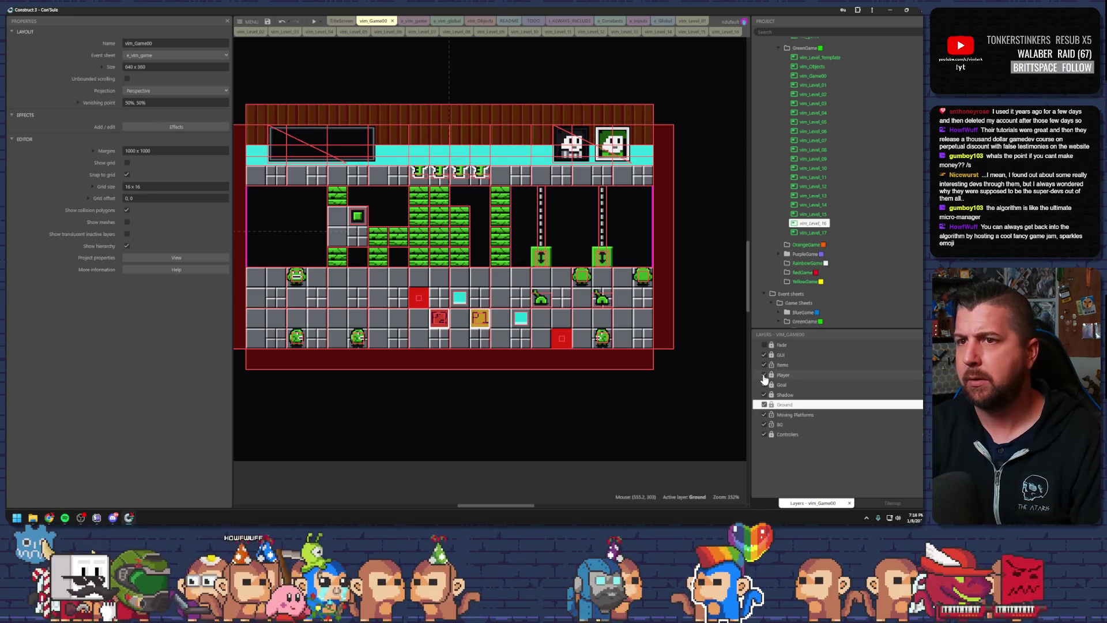
Toggle visibility of Game00's Items and Ground layers and inspect the BG and Moving Platforms layers
left_click(765, 365)
left_click(764, 365)
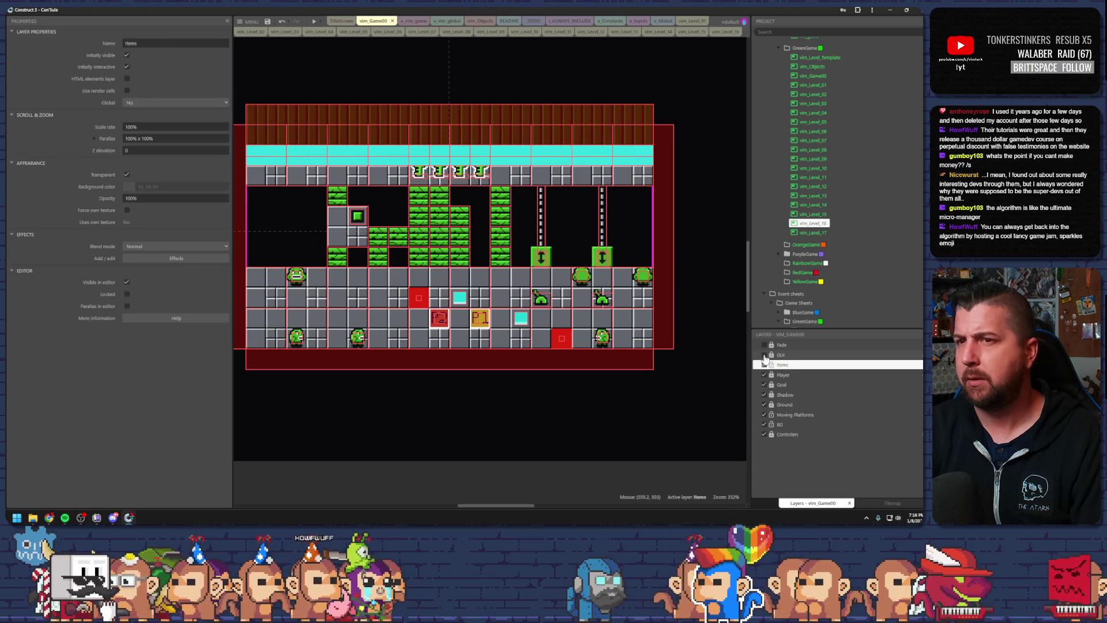
left_click(767, 425)
left_click(765, 415)
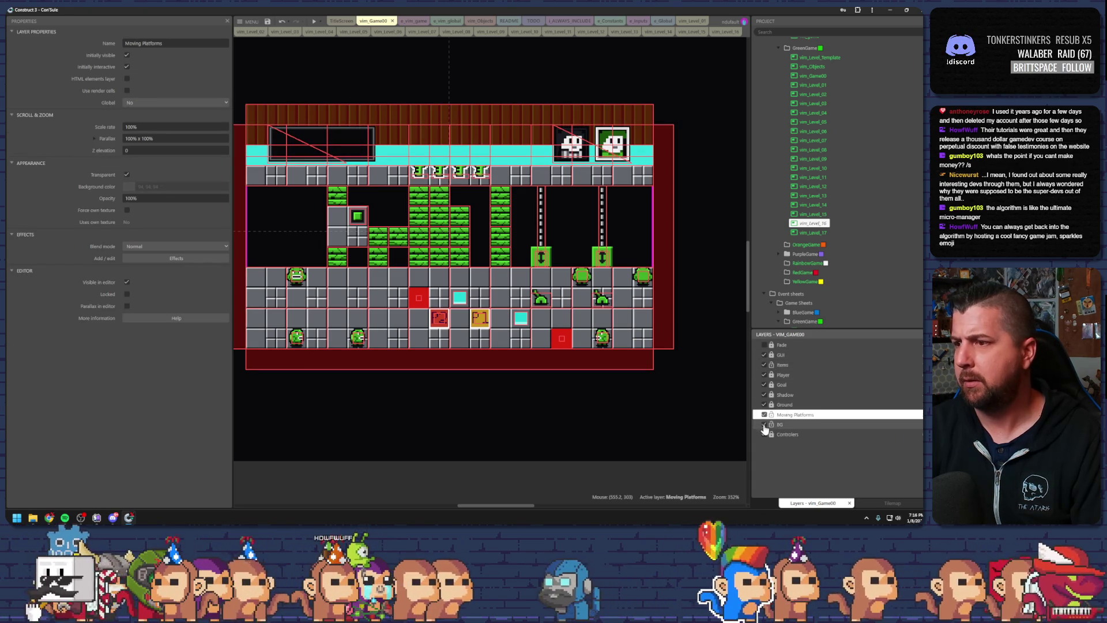
left_click(764, 426)
left_click(764, 404)
left_click(764, 405)
Select the vim_Floor_Reset block on Game00's Ground layer, then return to vim_Level_16
left_click(774, 406)
left_click(361, 219)
left_click(372, 217)
left_click(372, 218)
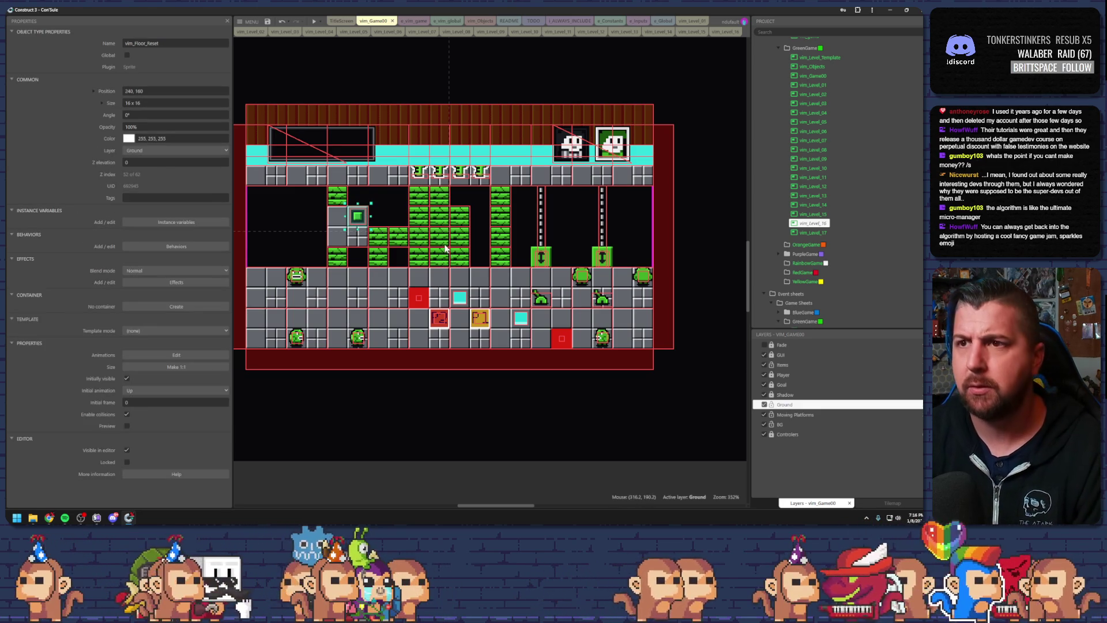
left_click(726, 32)
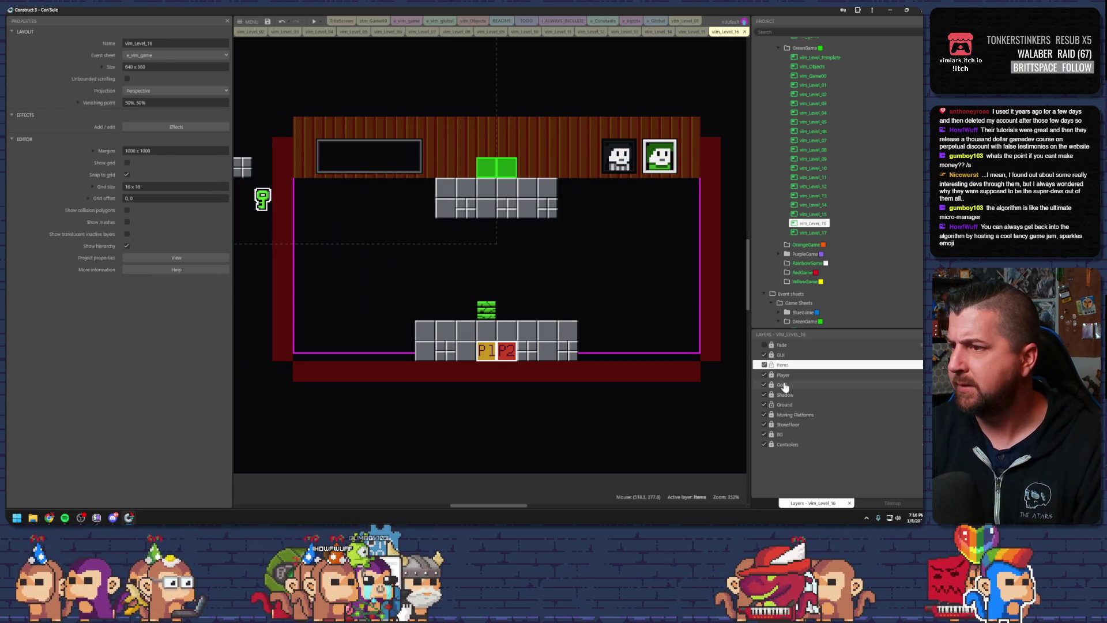
Paste the vim_Floor_Reset block onto the Ground layer at the room's upper-left (192,144)
left_click(791, 405)
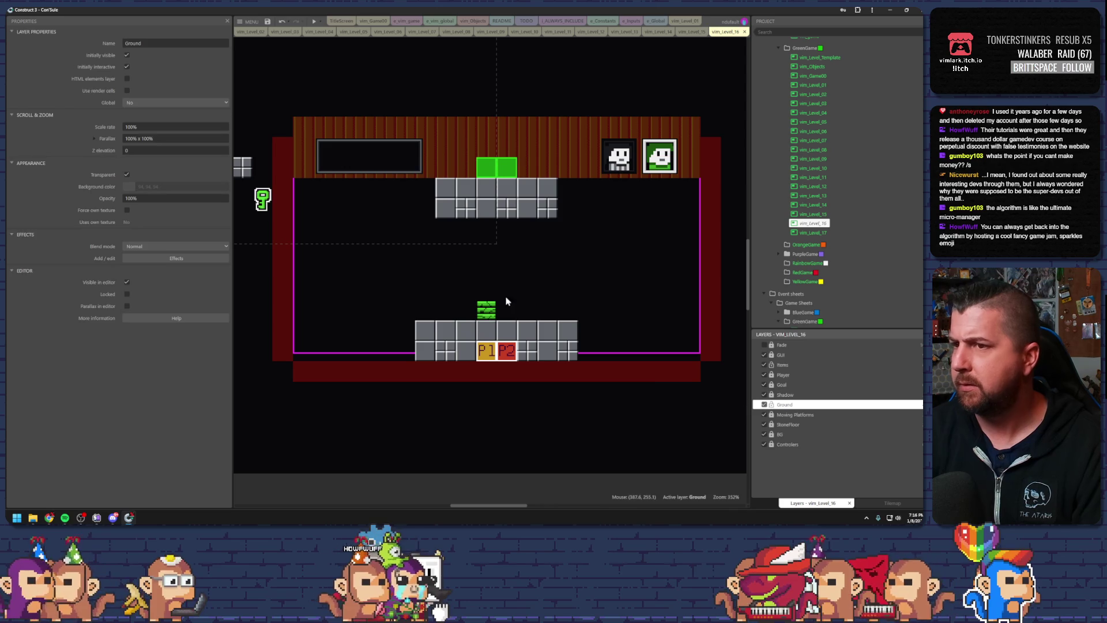
key("ctrl+v")
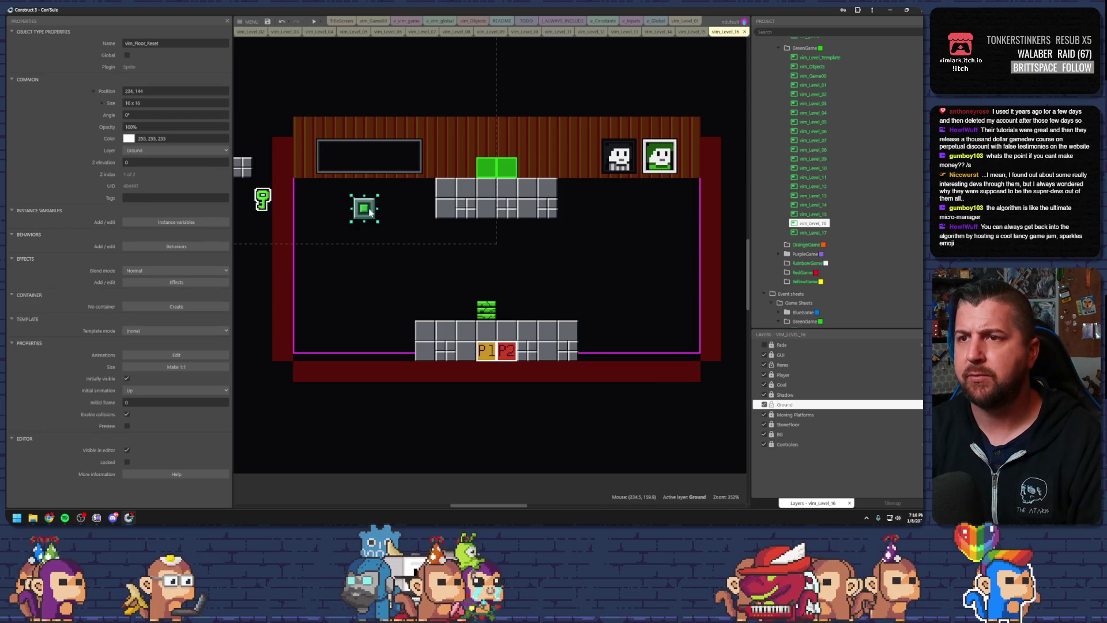
left_click(330, 204)
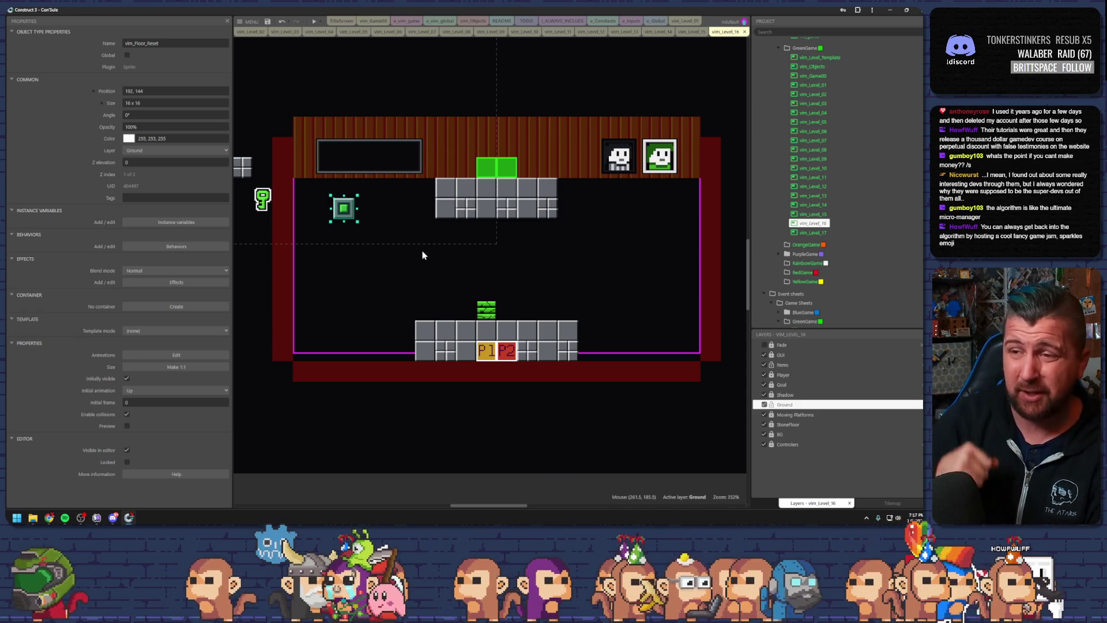
right_click(422, 255)
left_click(427, 240)
left_click(351, 214)
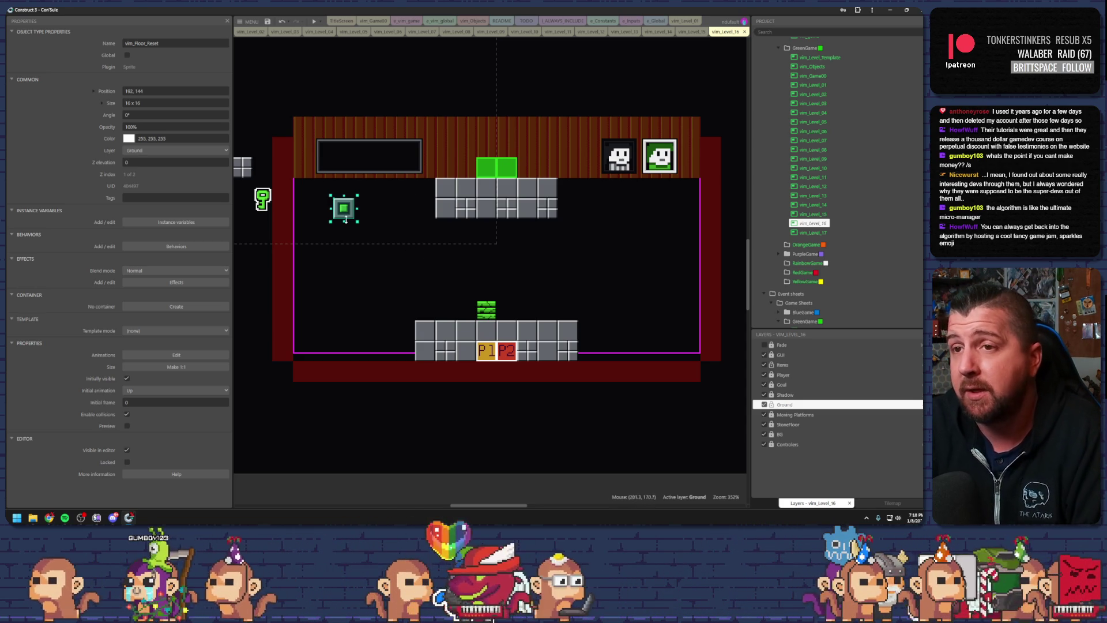
left_click(415, 253)
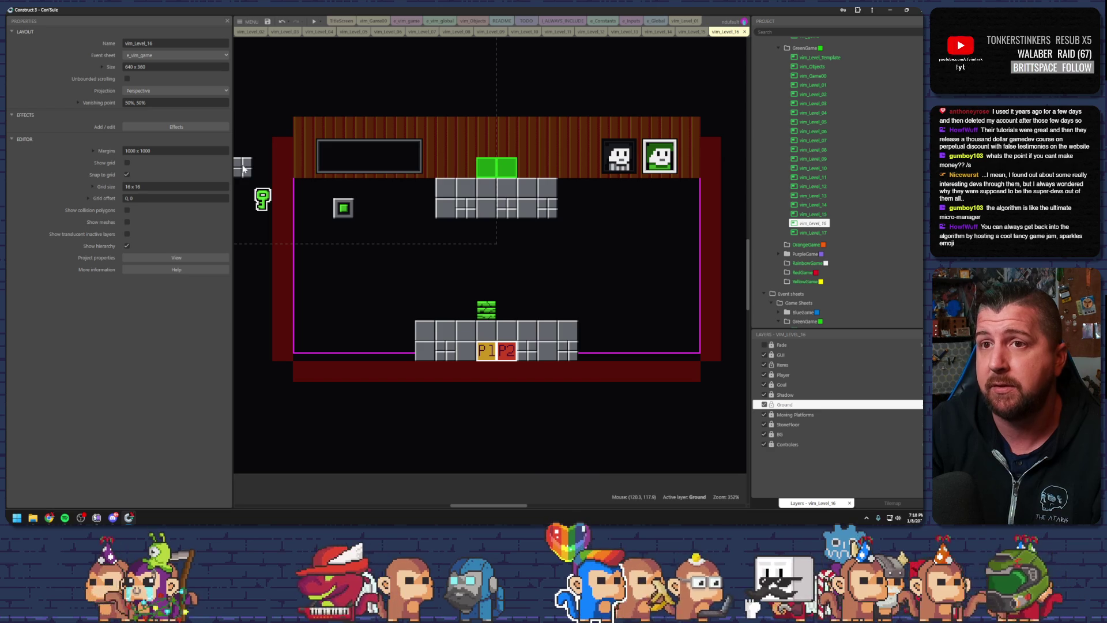
Place the spare vim_FloorBox stone piece on the StoneFloor layer, middle-right of the room
left_click(772, 424)
mouse_move(243, 166)
left_mouse_down()
mouse_move(438, 271)
mouse_move(548, 274)
left_mouse_up()
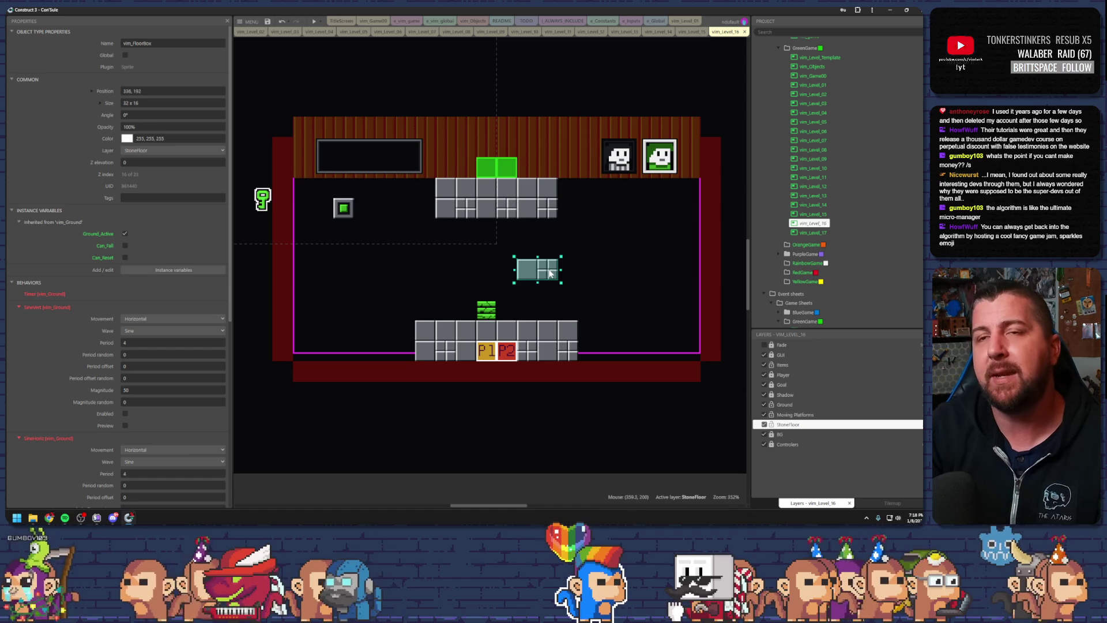
left_click_drag(549, 275, 564, 276)
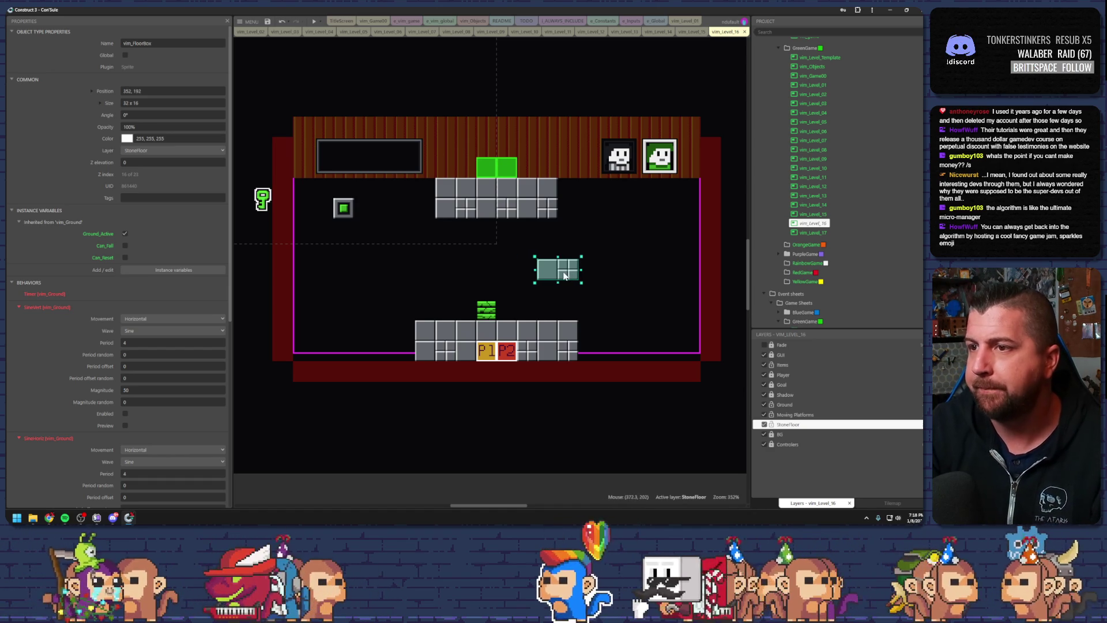
Move the left and right end blocks of the bottom floor below the room
left_click(438, 341)
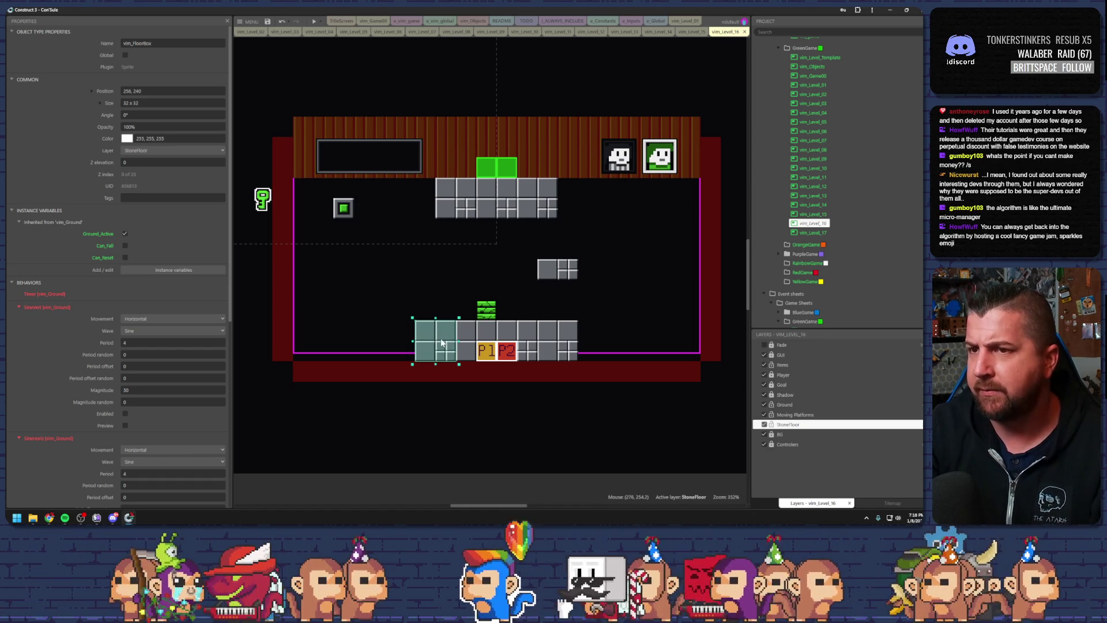
left_click_drag(442, 342, 422, 404)
left_click_drag(551, 342, 552, 404)
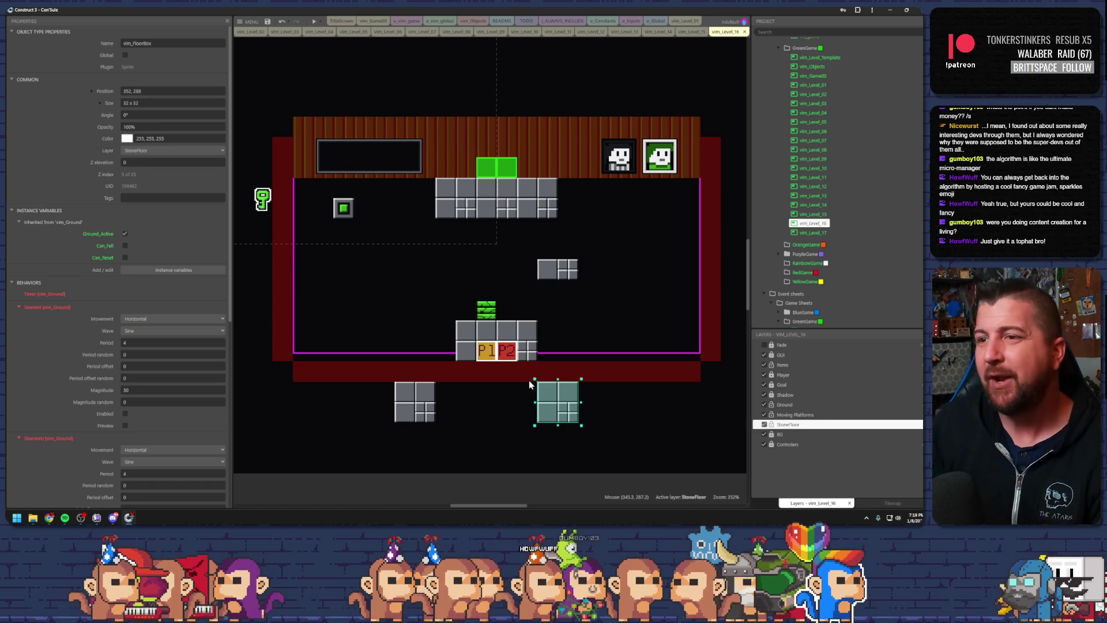
Duplicate the falling-ground tile step by step into a path rising from the bottom floor to the top ledge
left_click(487, 314)
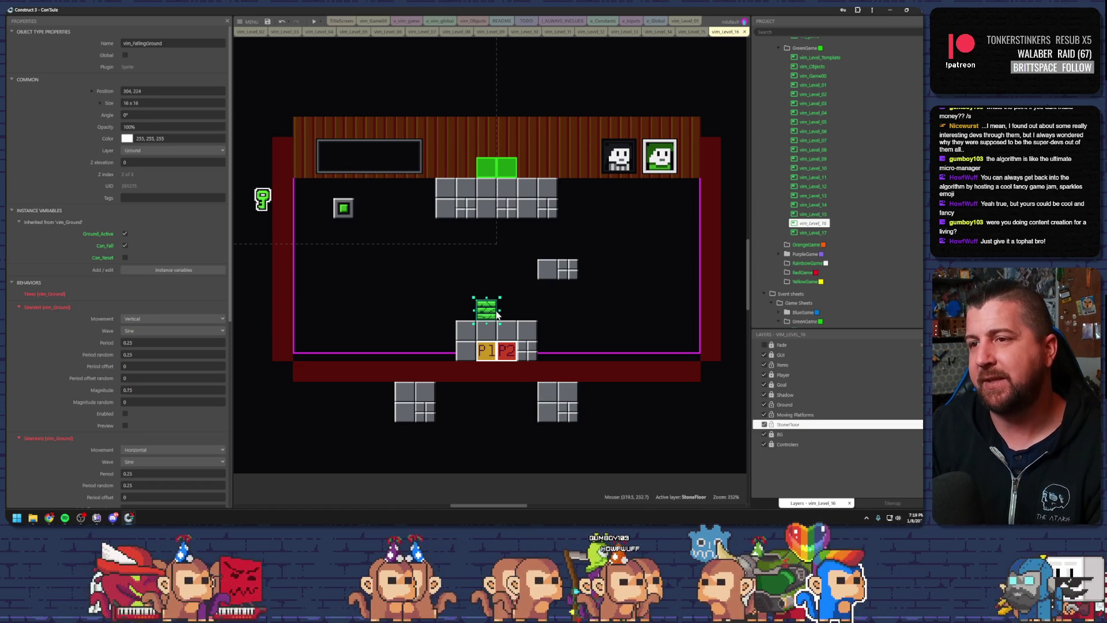
left_click_drag(489, 314, 512, 318, "ctrl")
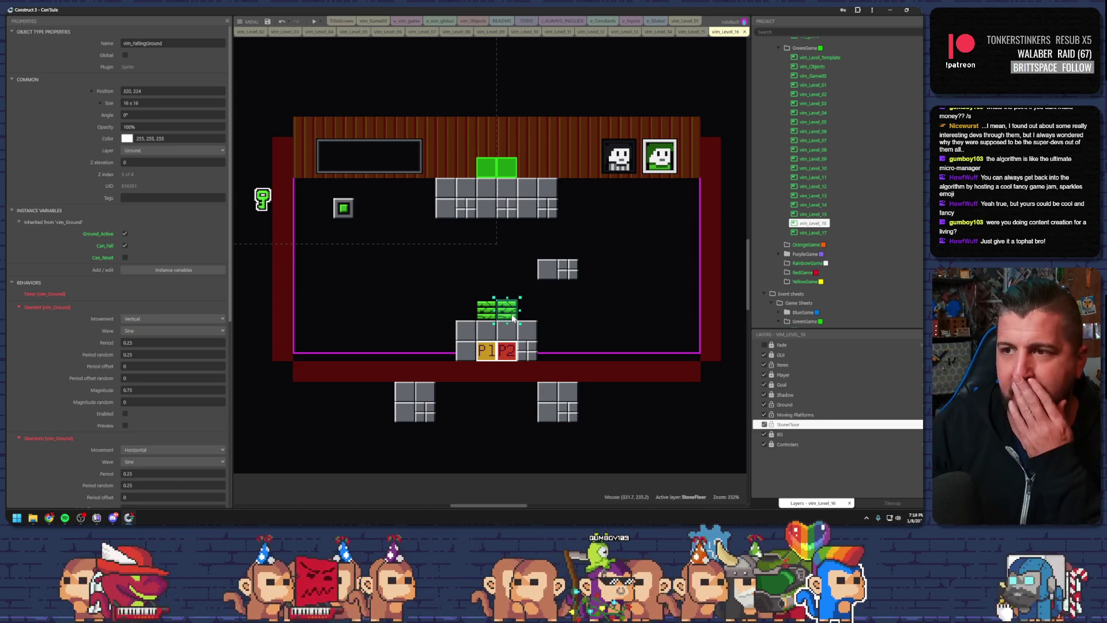
mouse_move(510, 313)
left_mouse_down("ctrl")
mouse_move(508, 271)
mouse_move(596, 273)
mouse_move(590, 249)
left_mouse_up("ctrl")
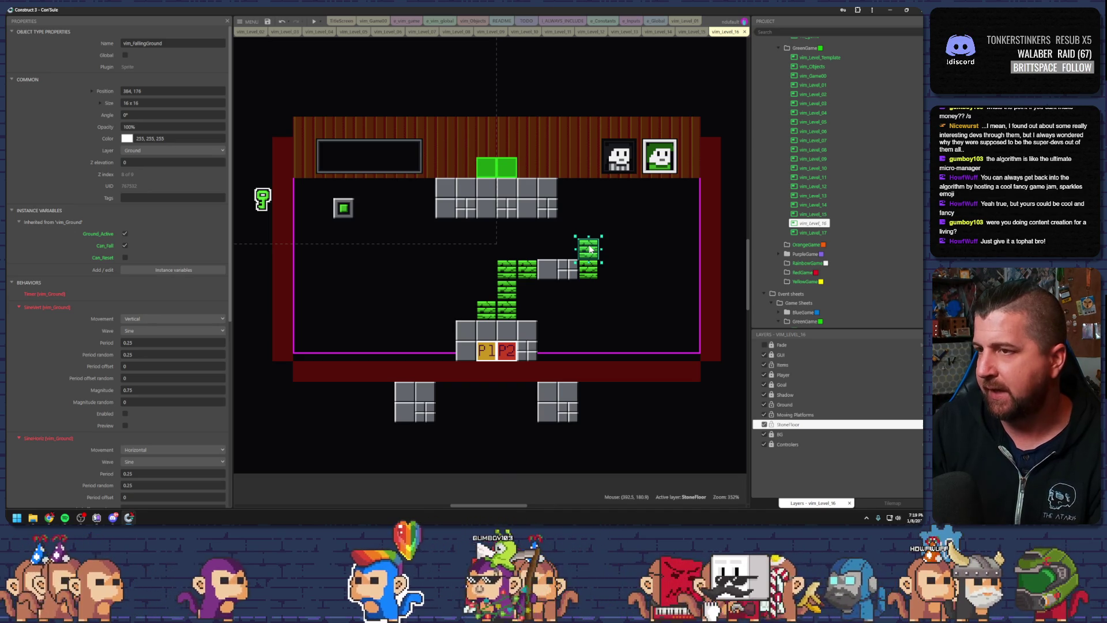
mouse_move(591, 249)
left_mouse_down("ctrl")
mouse_move(610, 249)
mouse_move(608, 208)
mouse_move(568, 210)
mouse_move(590, 212)
left_mouse_up("ctrl")
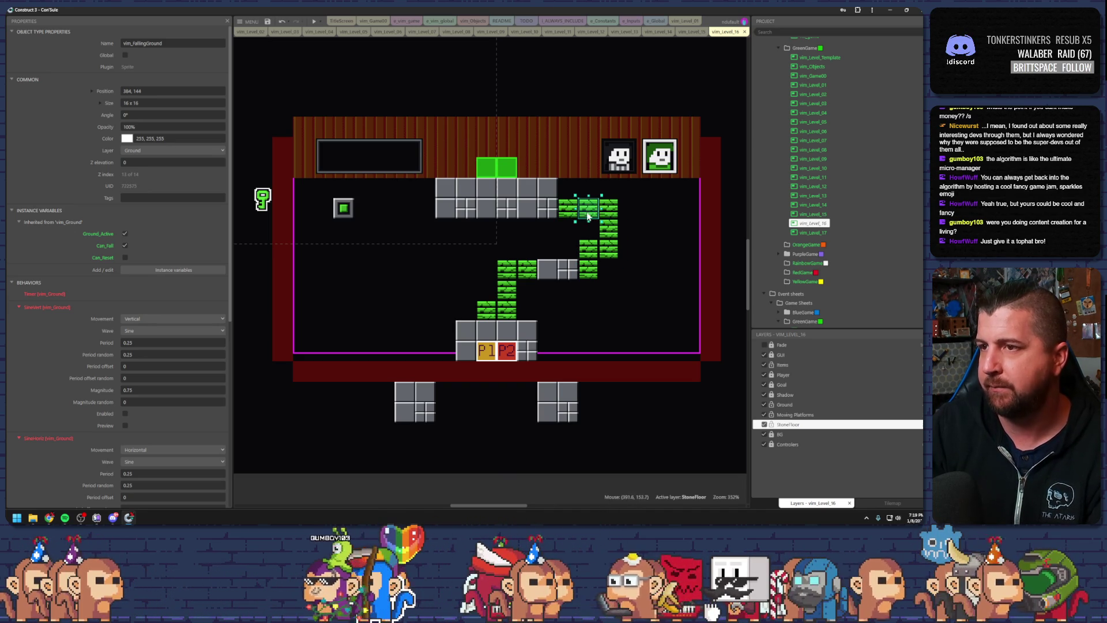
left_click(541, 324)
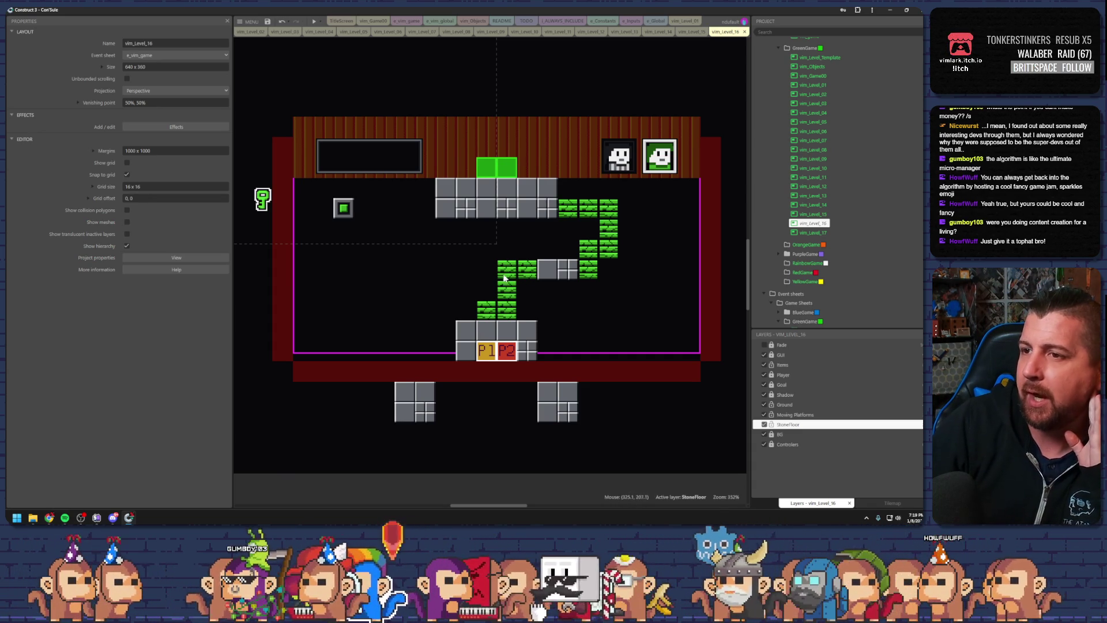
left_click(507, 277)
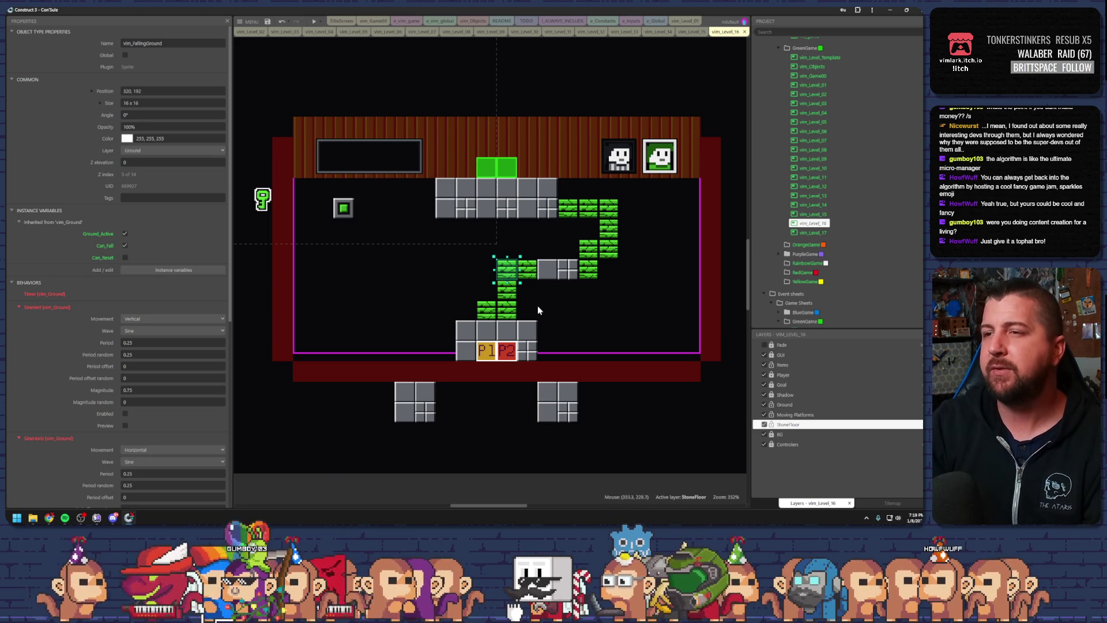
left_click(480, 351)
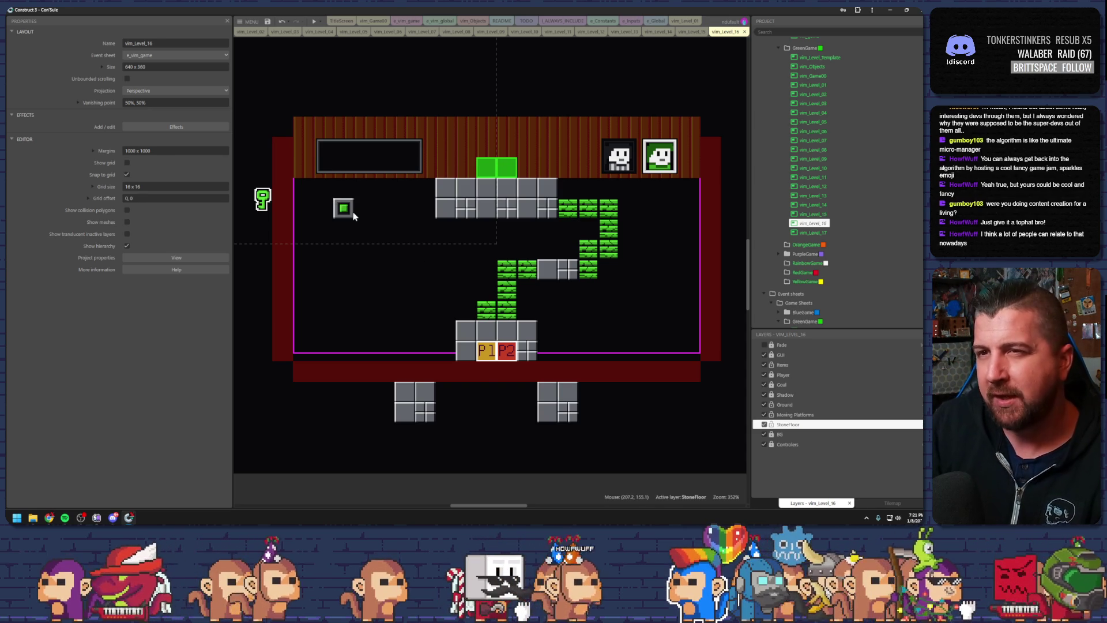
Nudge the floor-reset switch down-right to 208,160 and shift a falling-ground tile a few cells left
left_click(352, 215)
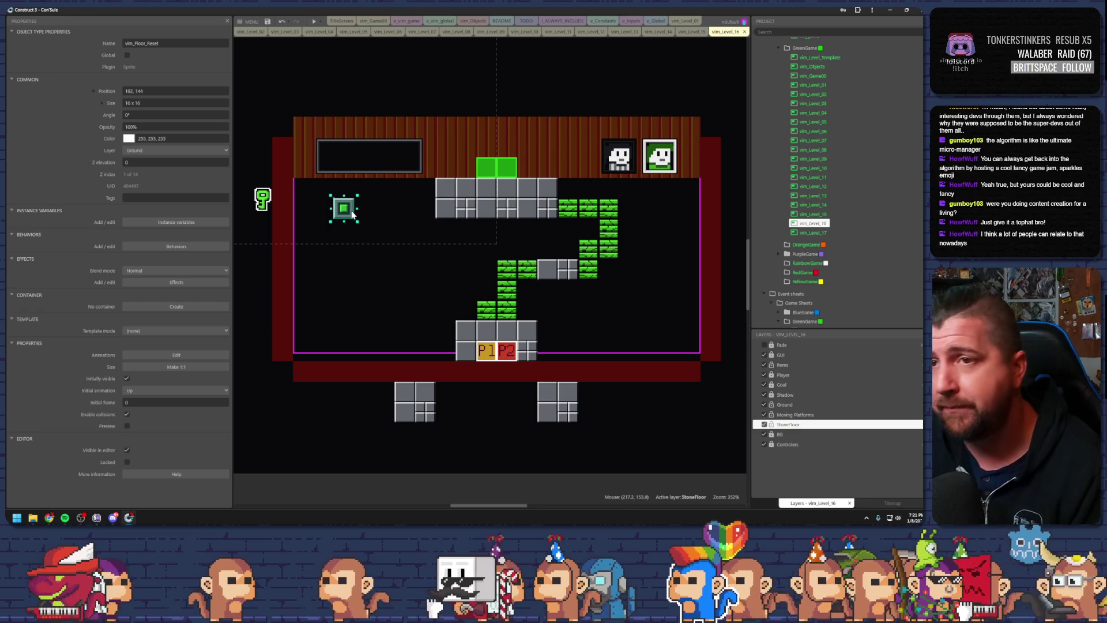
left_click_drag(348, 211, 362, 234)
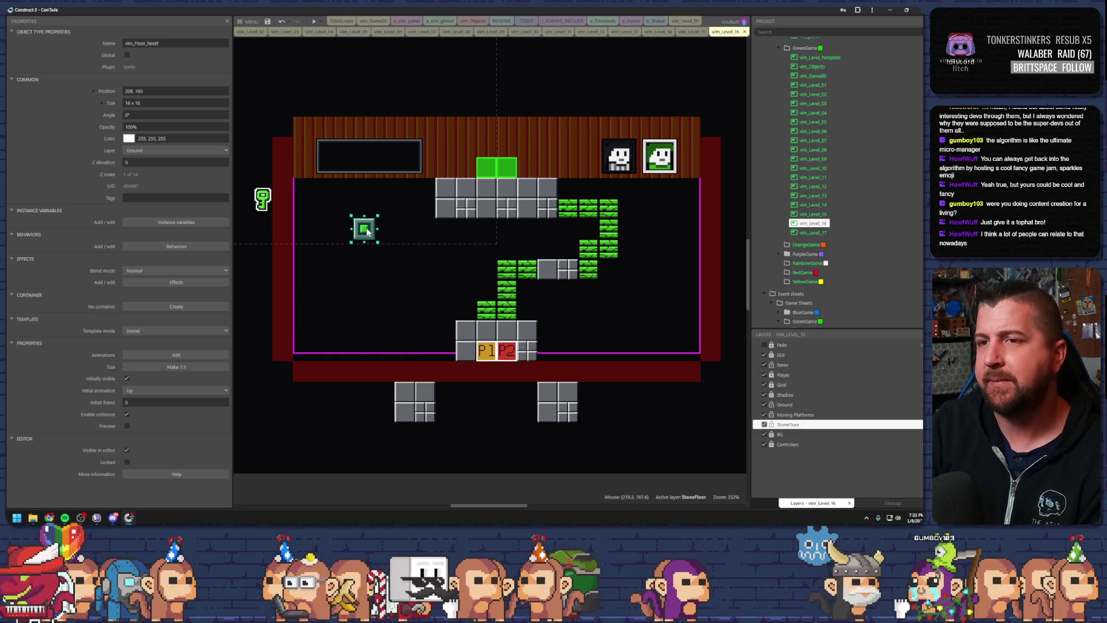
left_click(586, 270)
left_click_drag(586, 273, 524, 268)
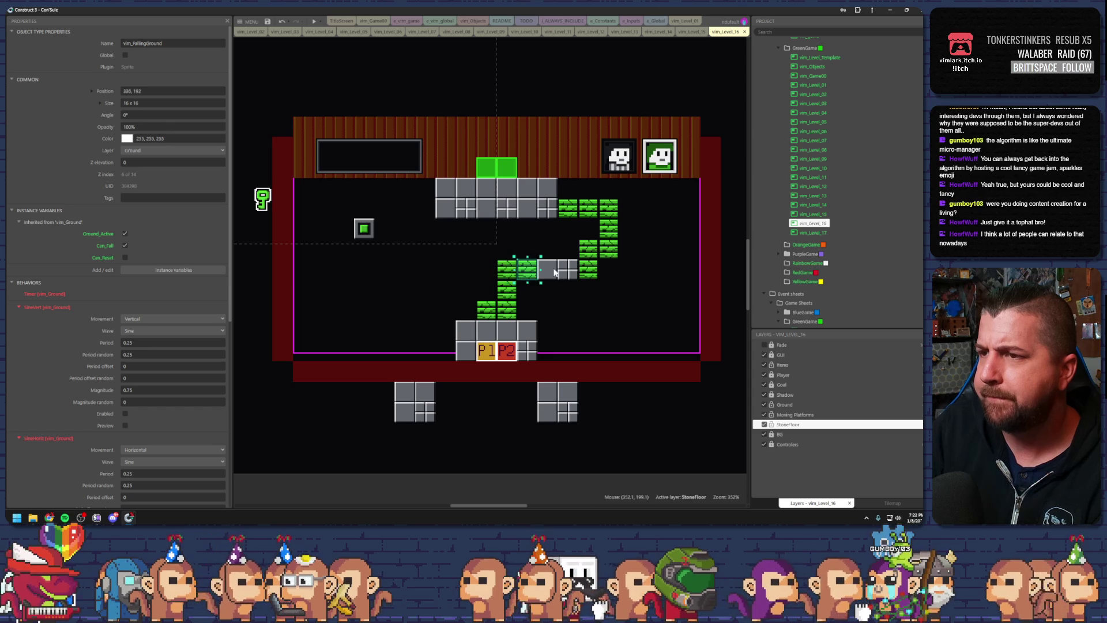
Move the floor-reset switch onto the middle stone block
left_click(597, 273)
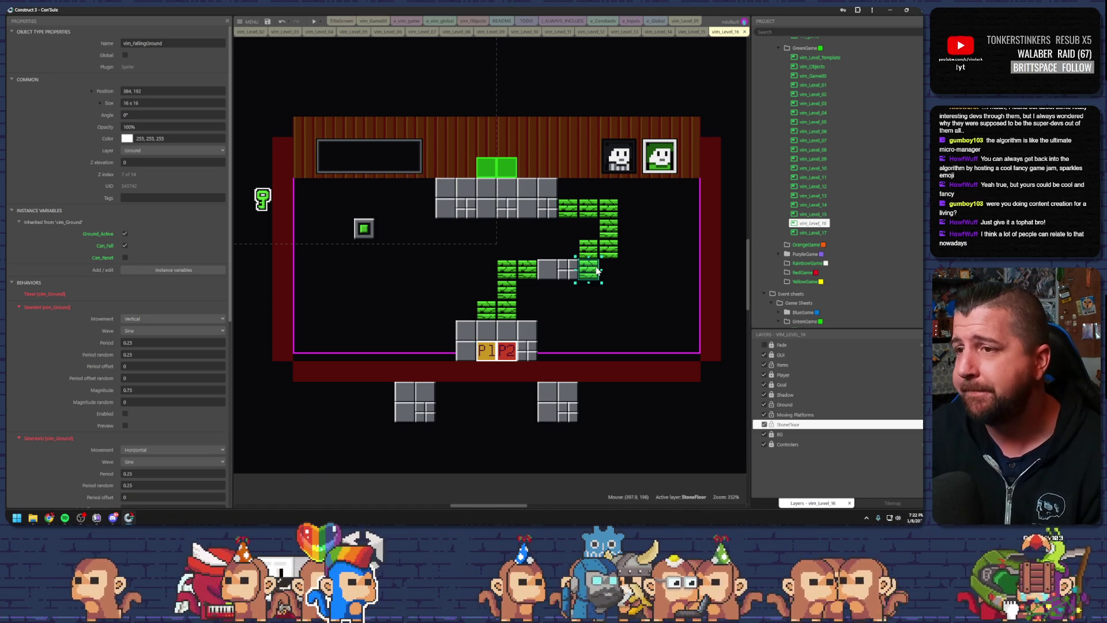
left_click(624, 274)
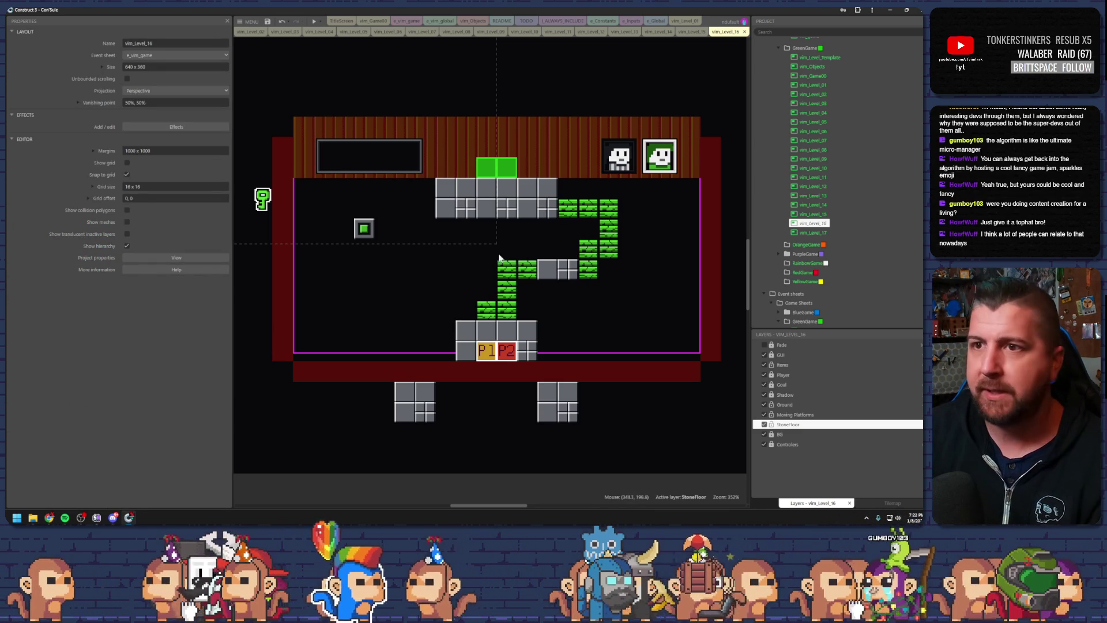
left_click_drag(371, 230, 551, 252)
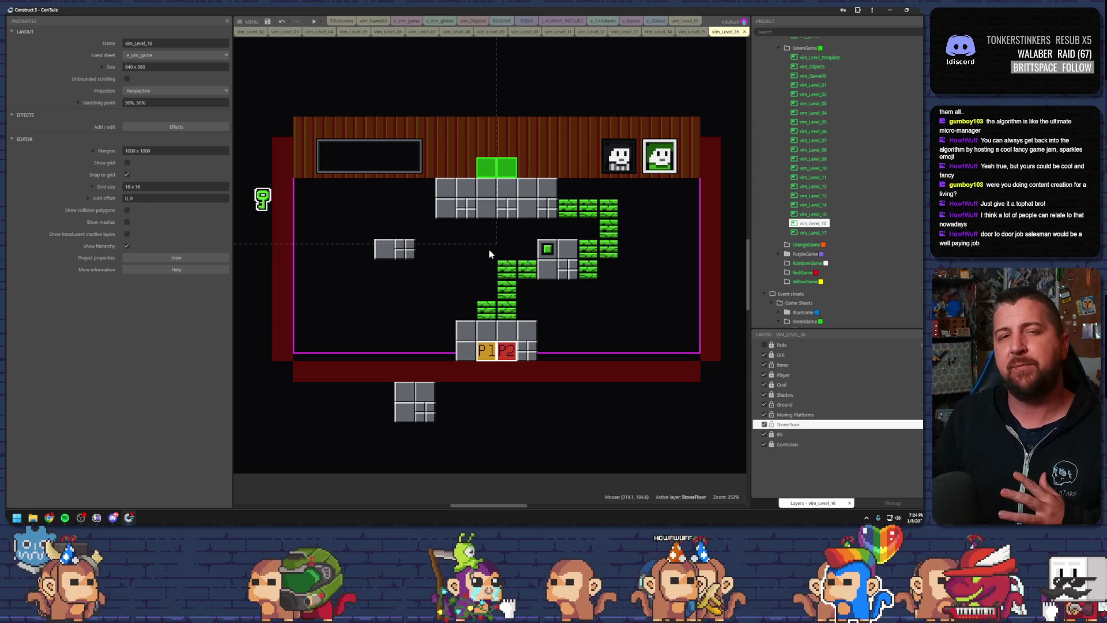
left_click(527, 251)
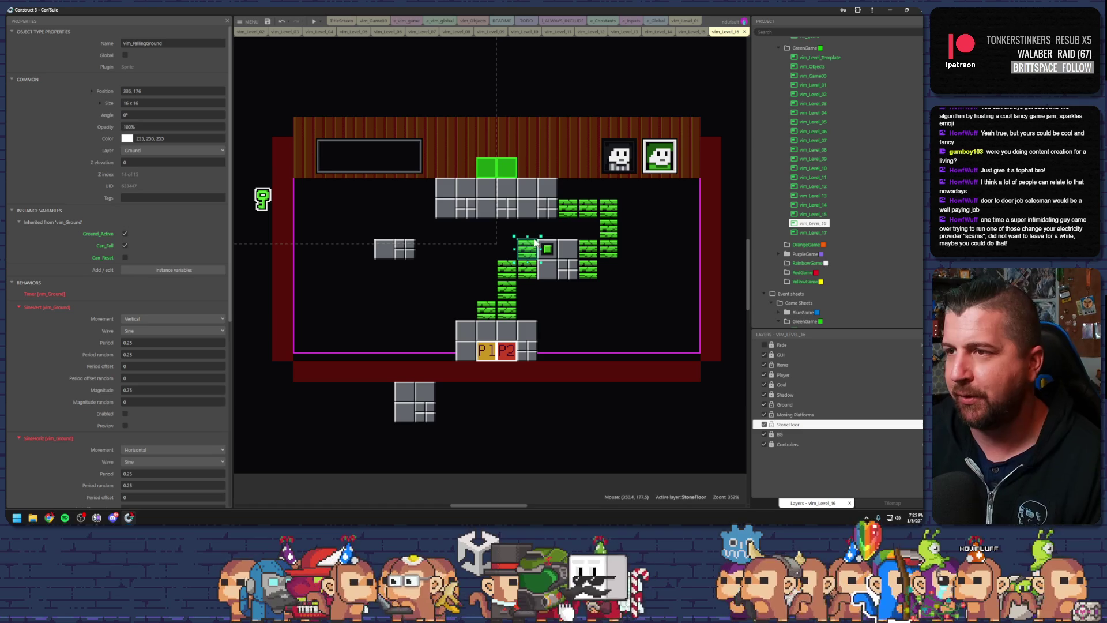
Copy a falling-ground tile and paste several copies to the left and above the path
left_click(534, 217)
left_click(547, 230)
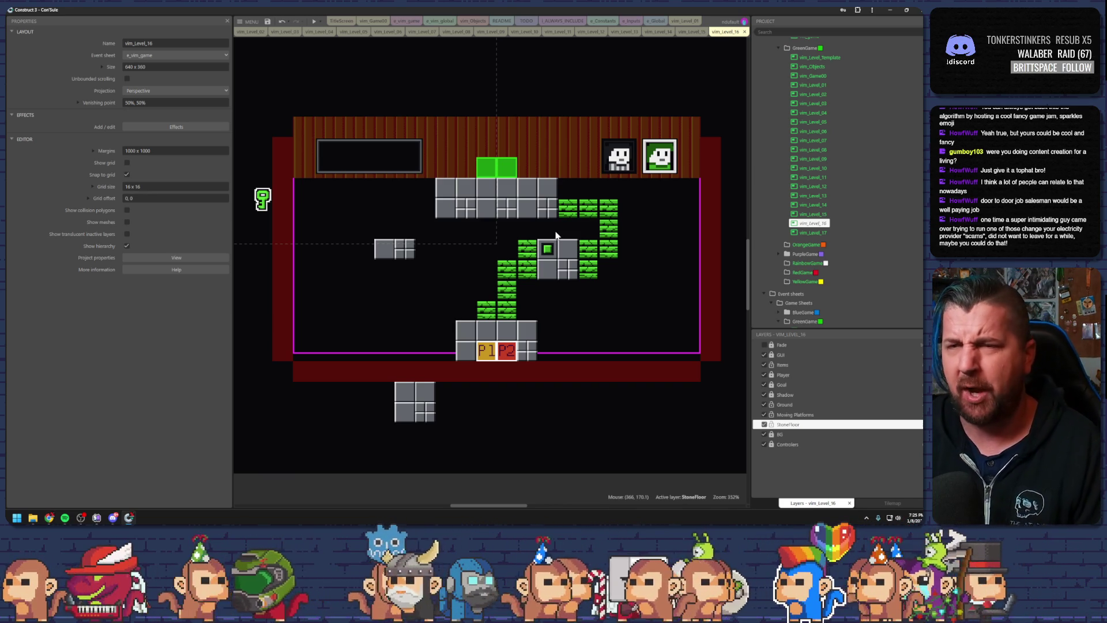
left_click(526, 249)
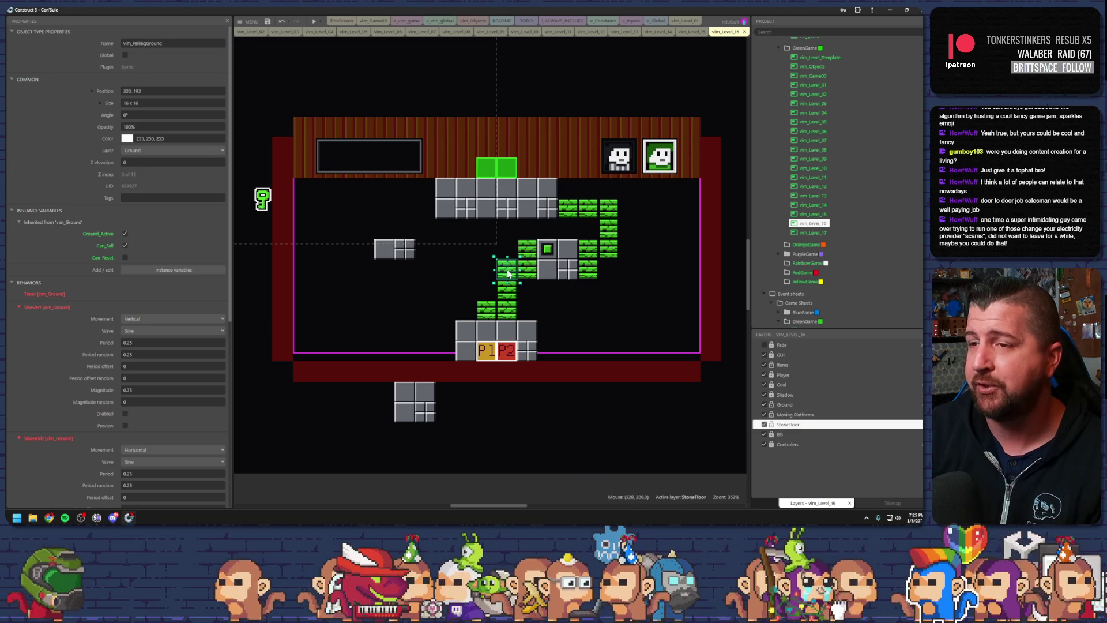
key("ctrl+v")
key("ctrl+v")
key("ctrl+v")
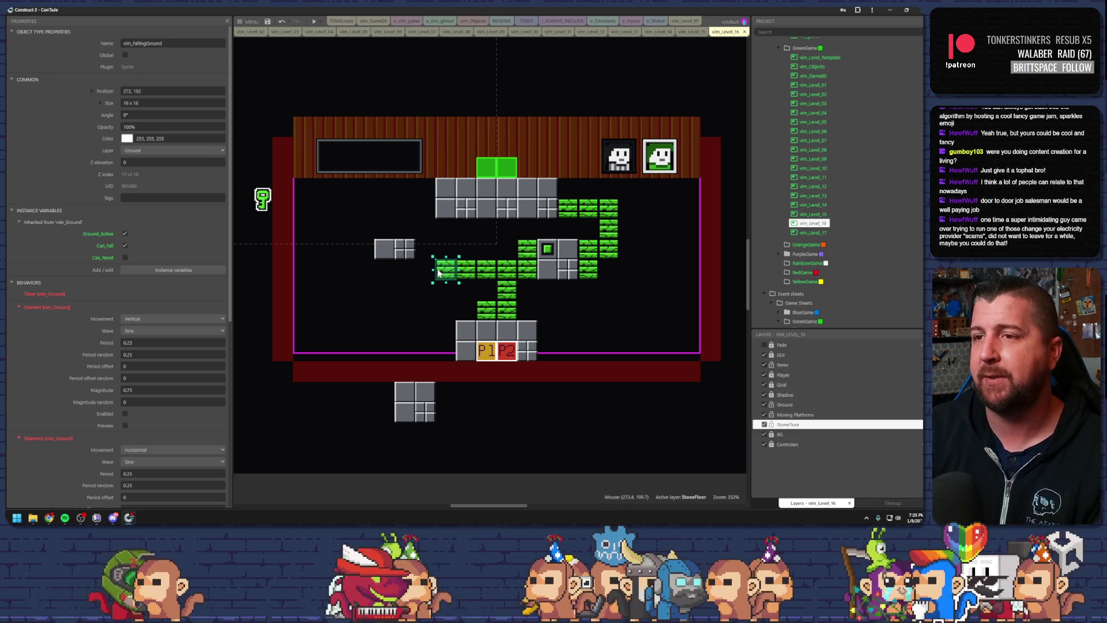
key("ctrl+v")
key("ctrl+v")
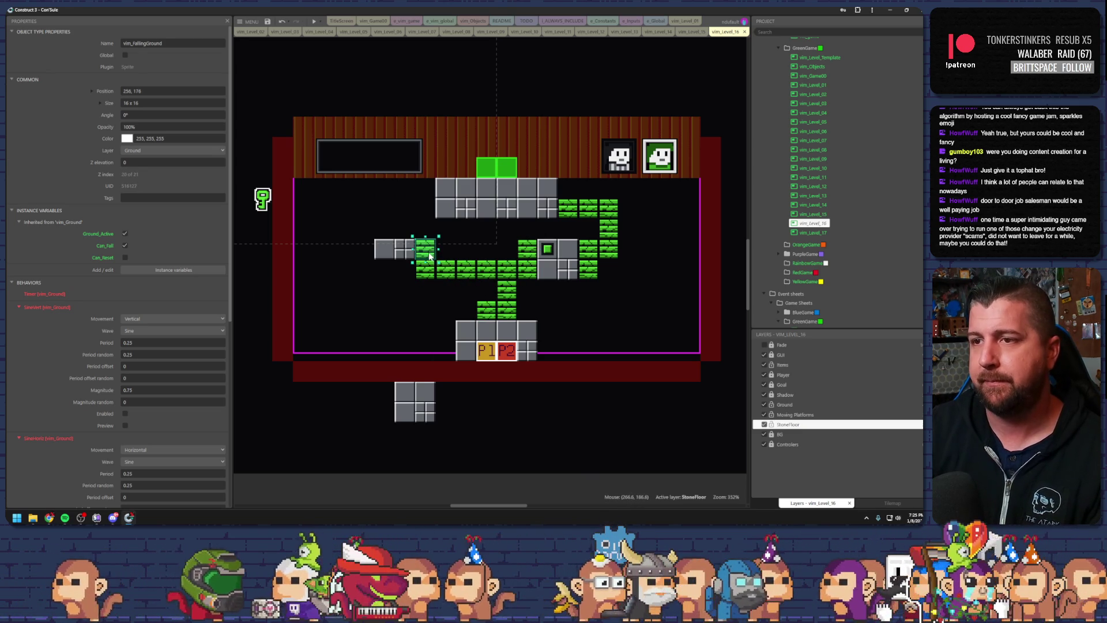
key("ctrl+v")
key("ctrl+v")
key("ctrl+v")
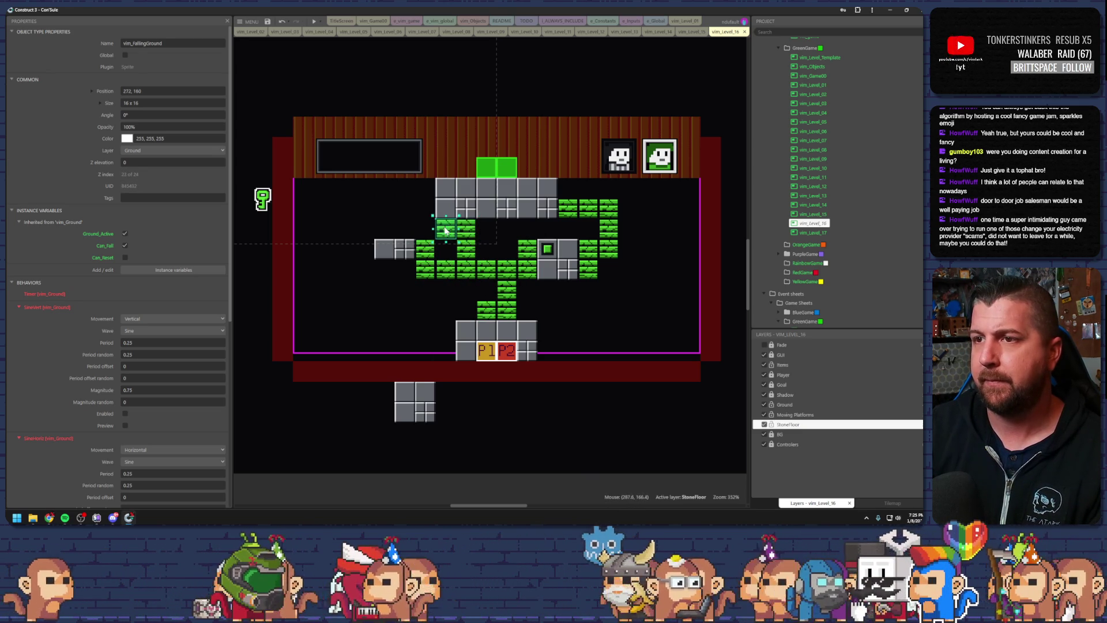
Paste more falling-ground tiles below the path and at the upper left, then bring the spare stone block into the room
left_click(469, 274)
key("ctrl+v")
key("ctrl+v")
key("ctrl+v")
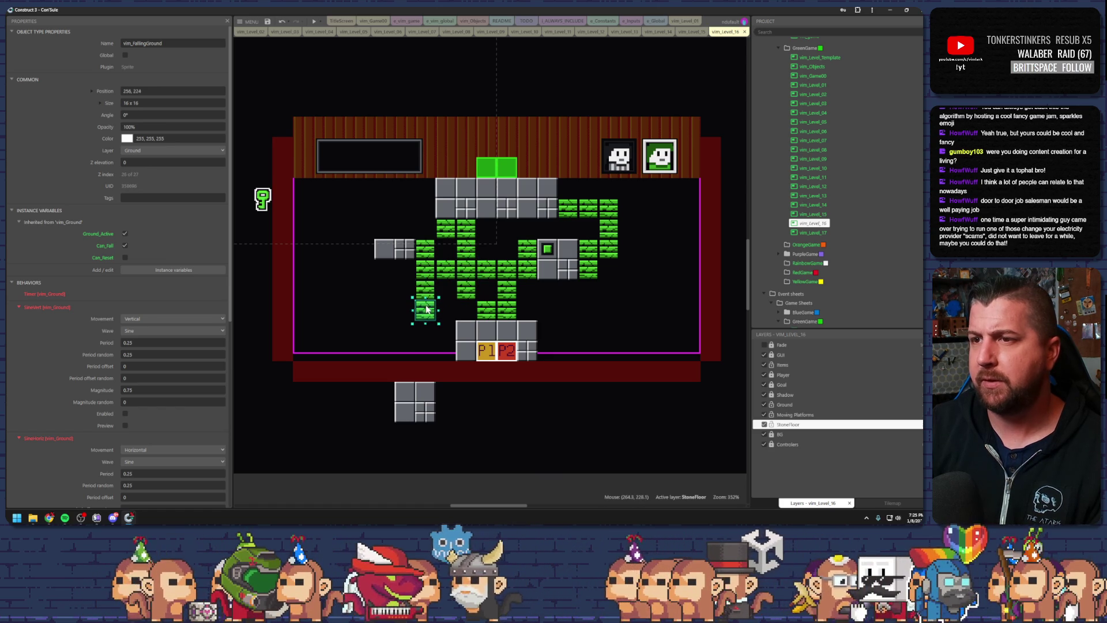
key("ctrl+v")
key("ctrl+v")
key("ctrl+v")
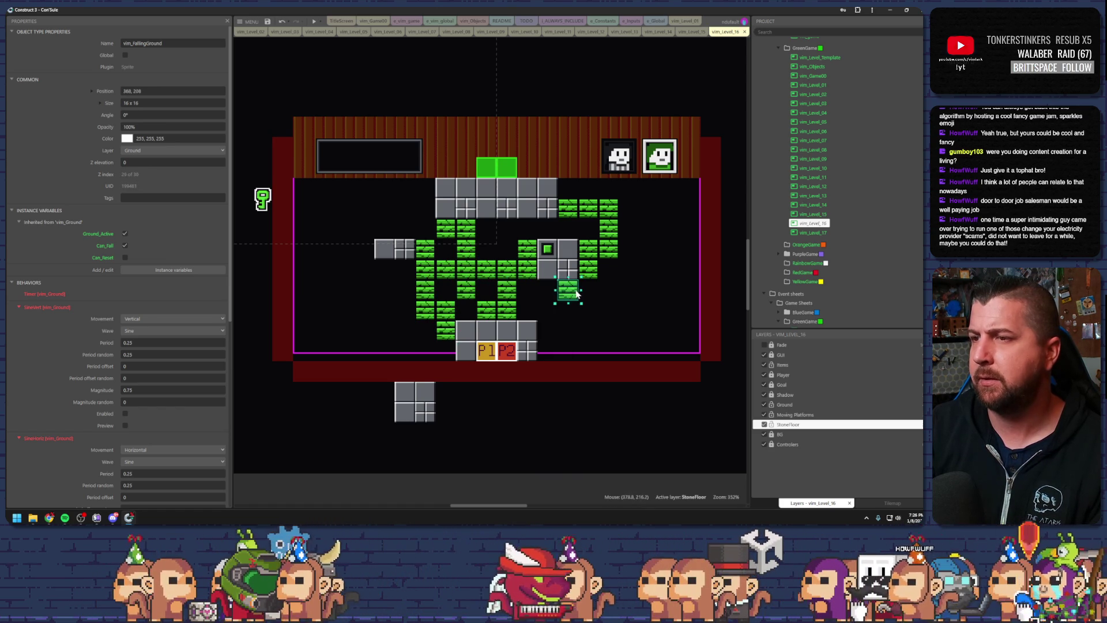
key("ctrl+v")
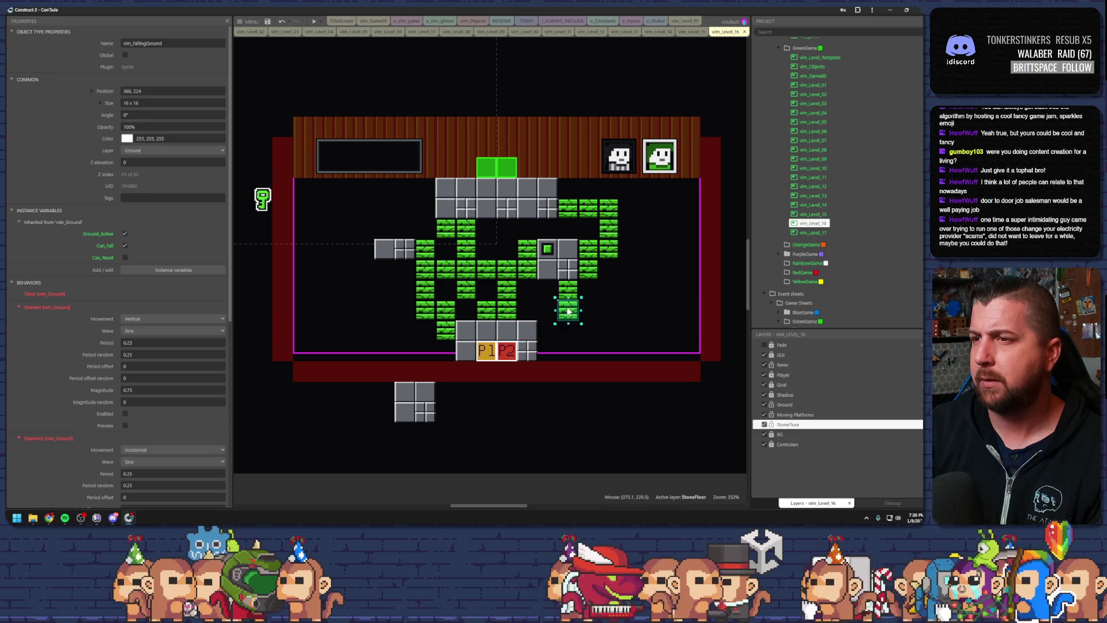
key("ctrl+v")
key("ctrl+v")
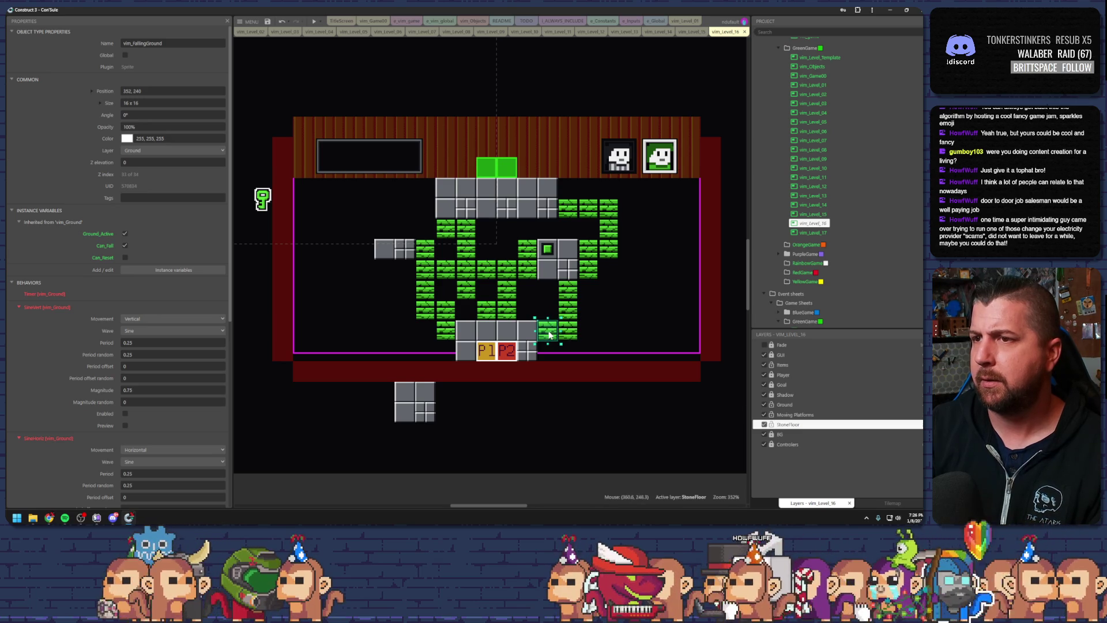
key("ctrl+v")
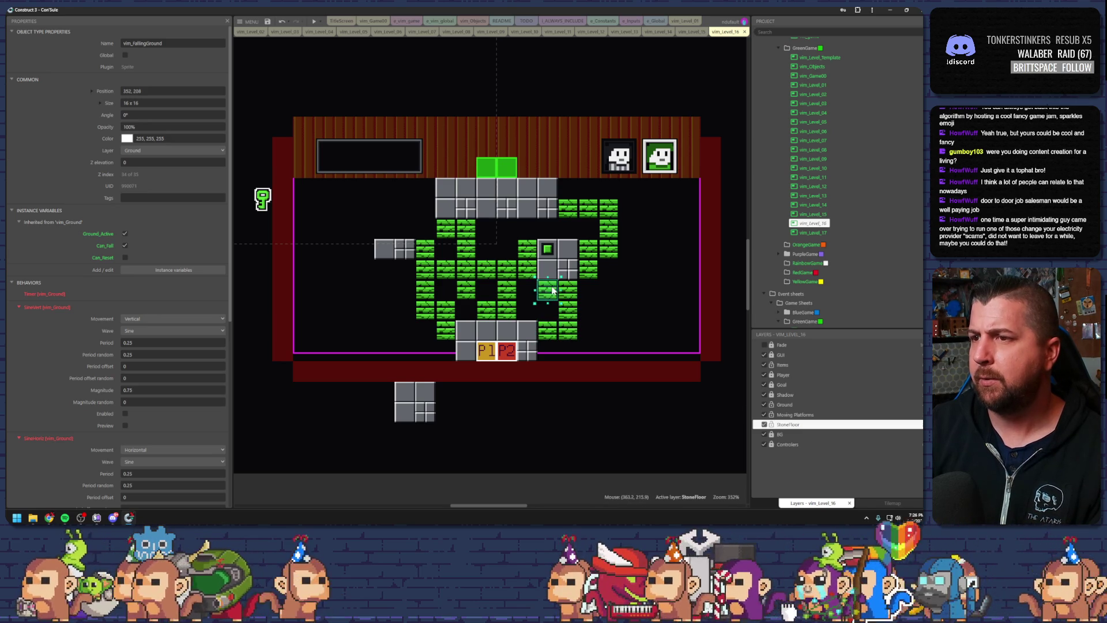
key("ctrl+v")
key("ctrl+v")
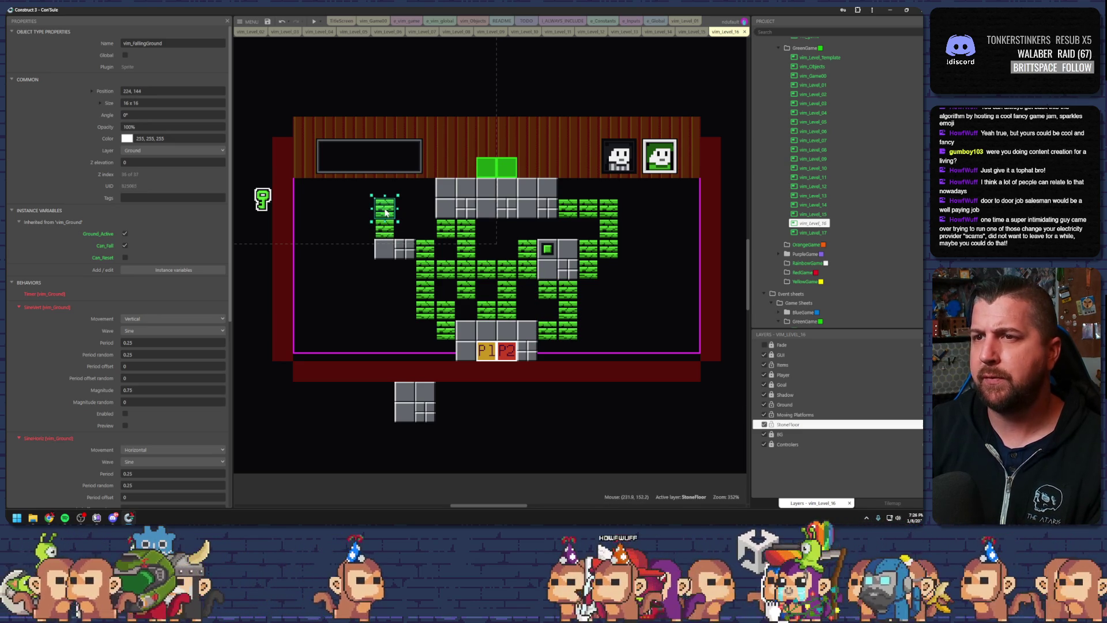
key("ctrl+v")
key("ctrl+v")
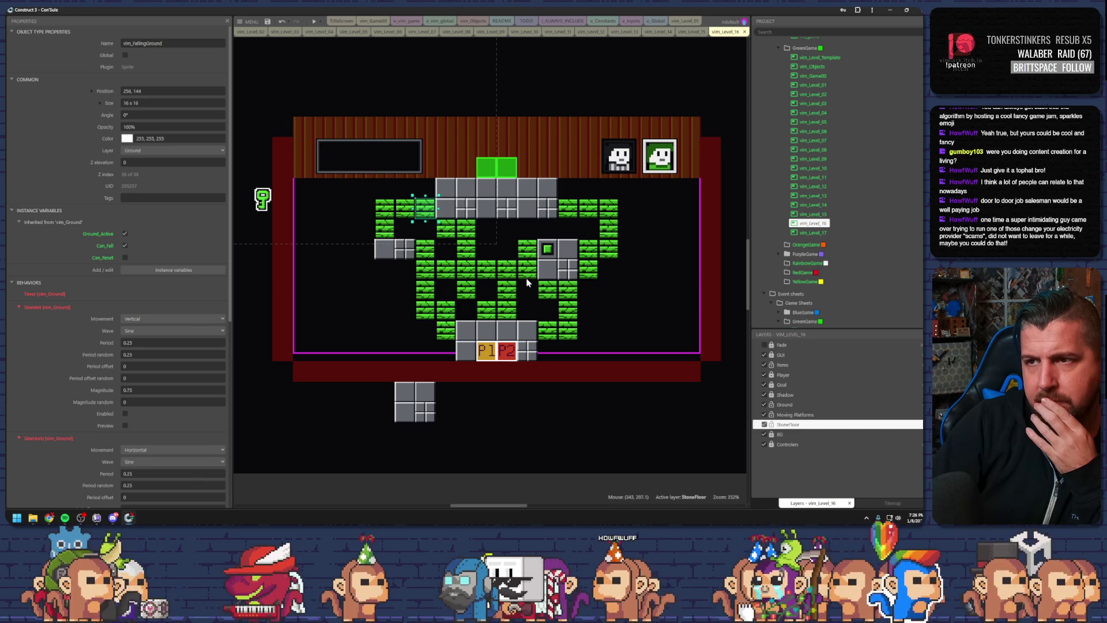
mouse_move(422, 394)
left_mouse_down()
mouse_move(381, 314)
mouse_move(396, 311)
left_mouse_up()
Shift the stone block one tile right and move a falling-ground tile one step left
left_click(456, 334)
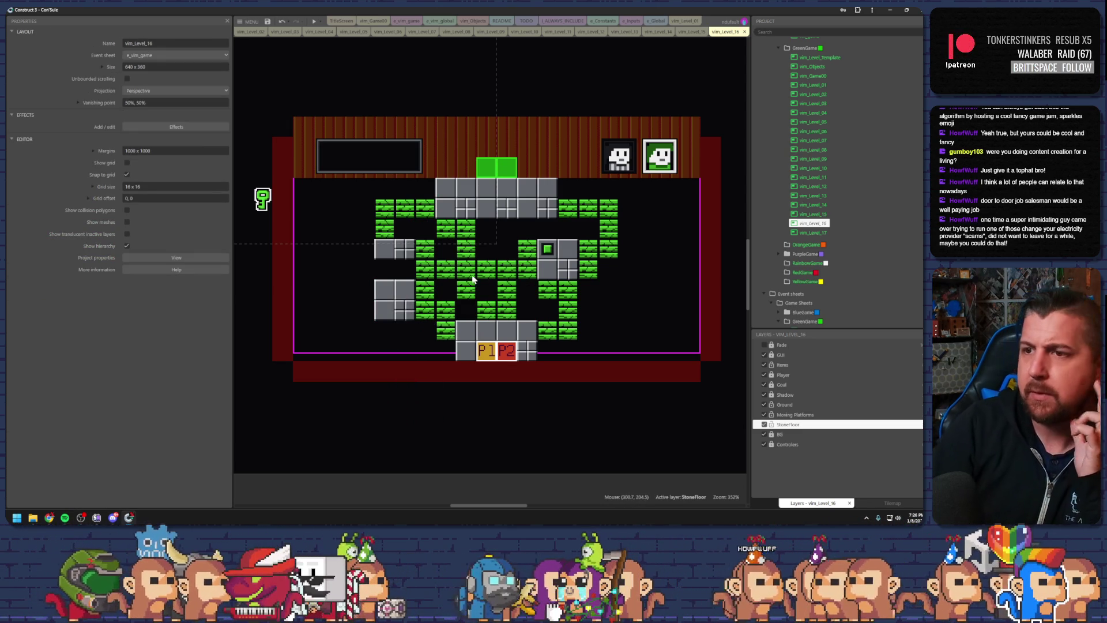
left_click(433, 269)
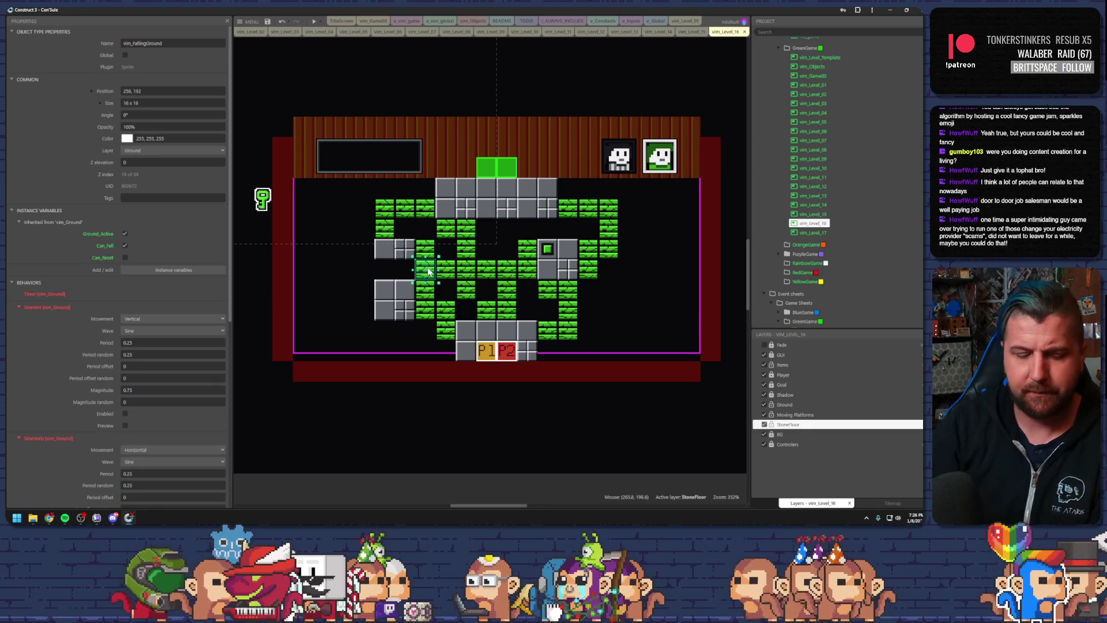
left_click_drag(432, 269, 403, 276)
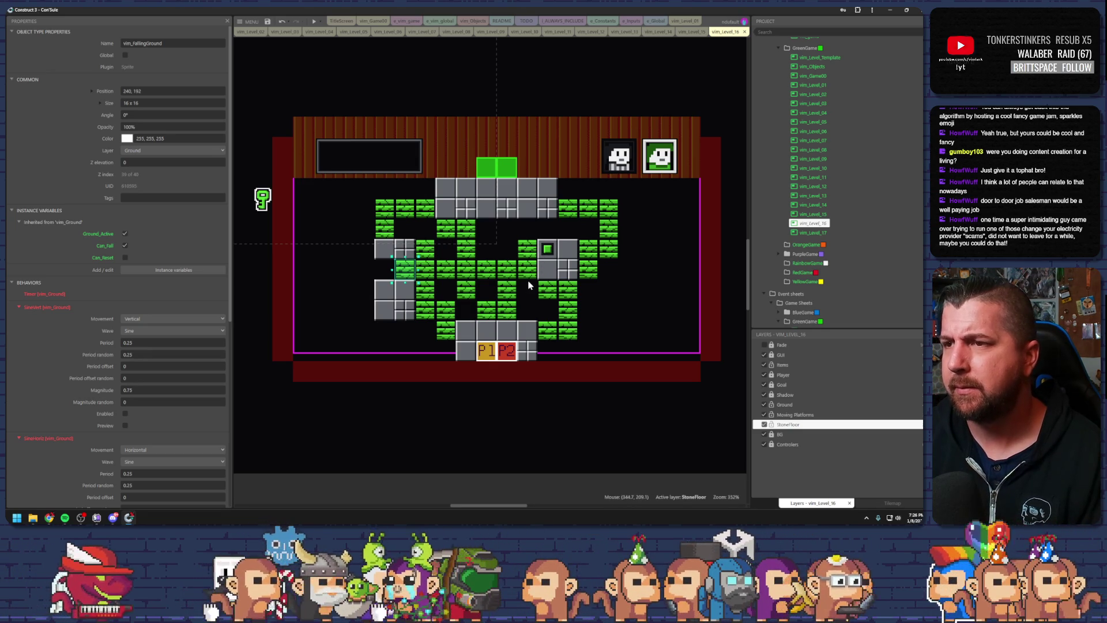
Compare tile positions and delete the lower-left falling-ground tile
left_click(469, 293)
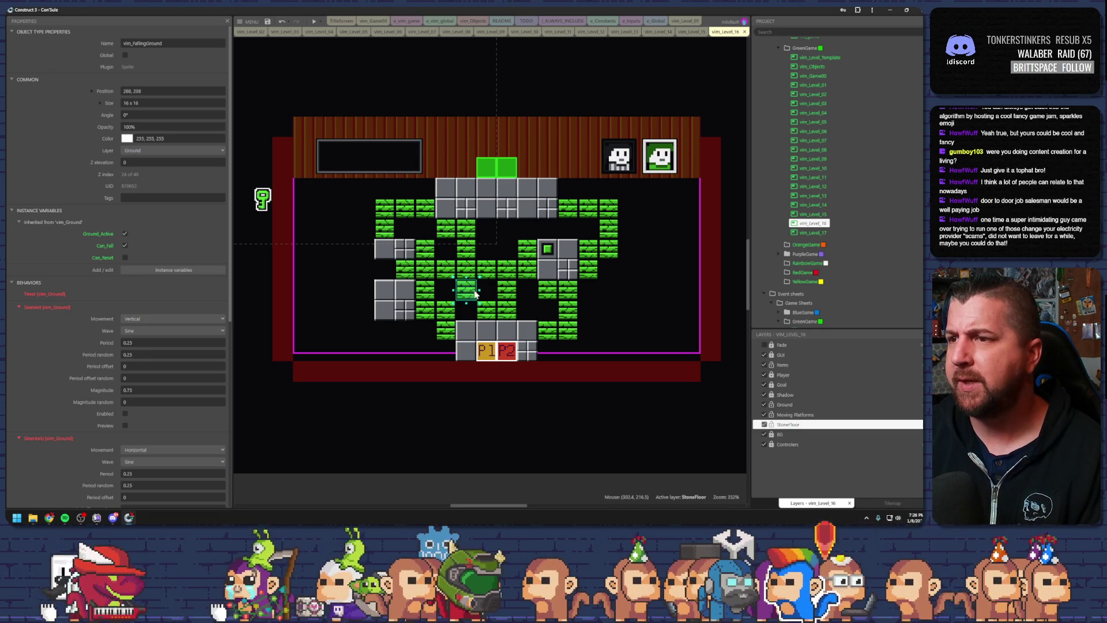
left_click(475, 276)
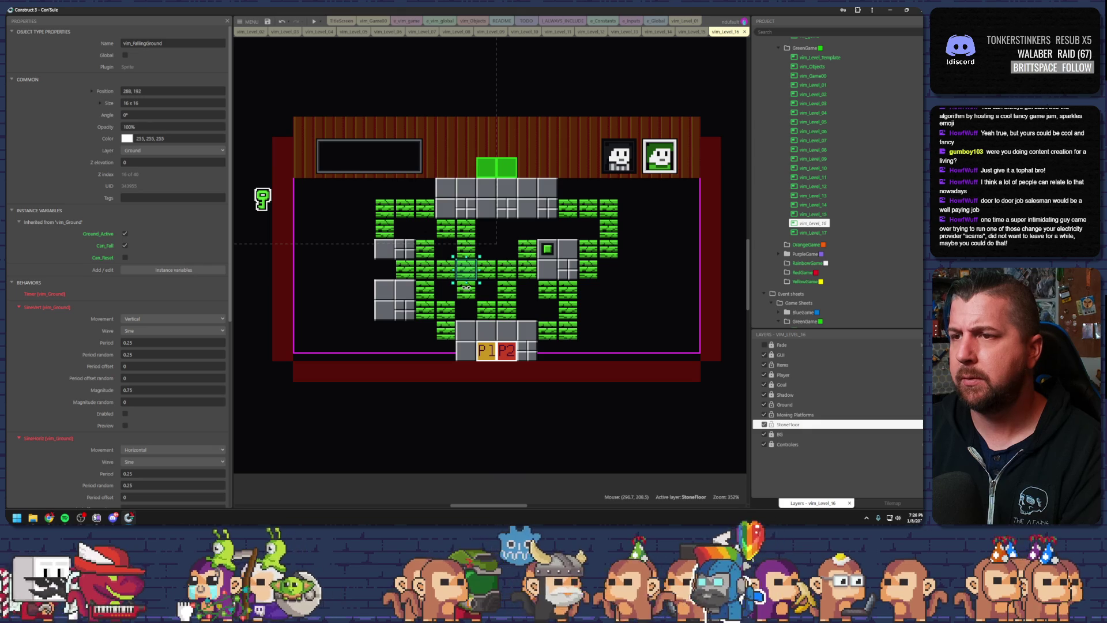
left_click(470, 294)
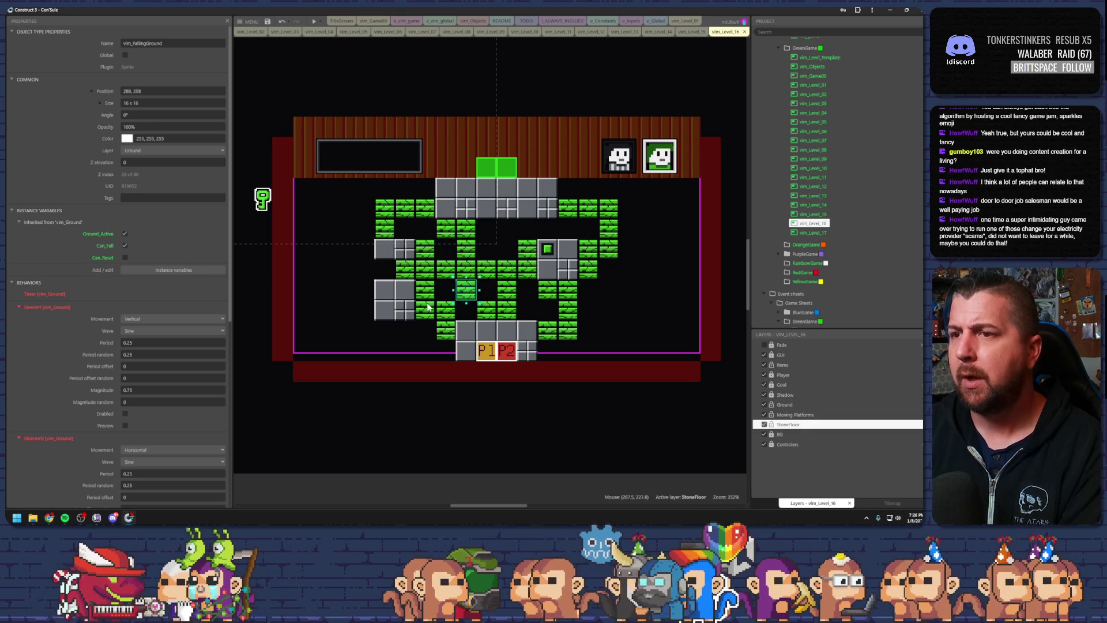
left_click(447, 331)
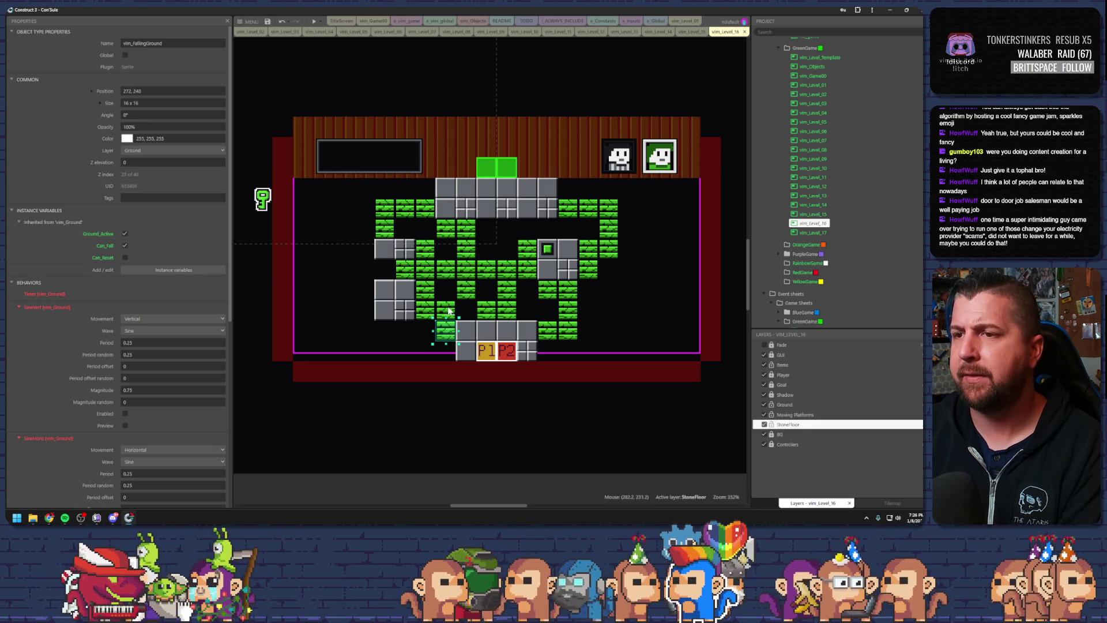
key("Delete")
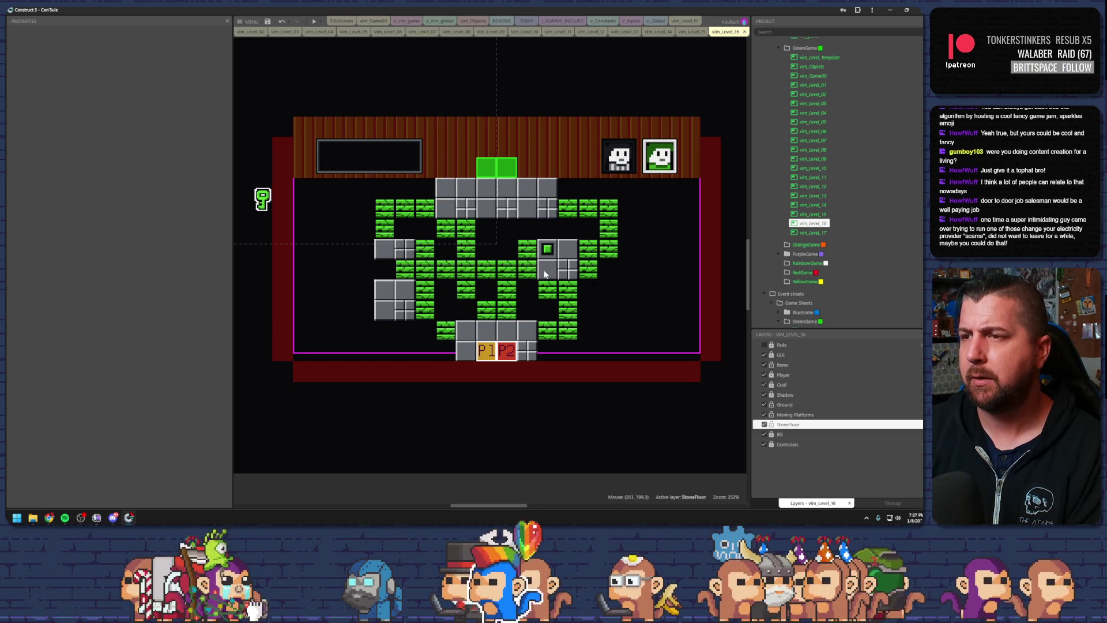
Delete the lower-right and middle-column falling-ground tiles
left_click(554, 293)
left_click_drag(554, 293, 568, 327)
key("Delete")
left_click(548, 329)
key("Delete")
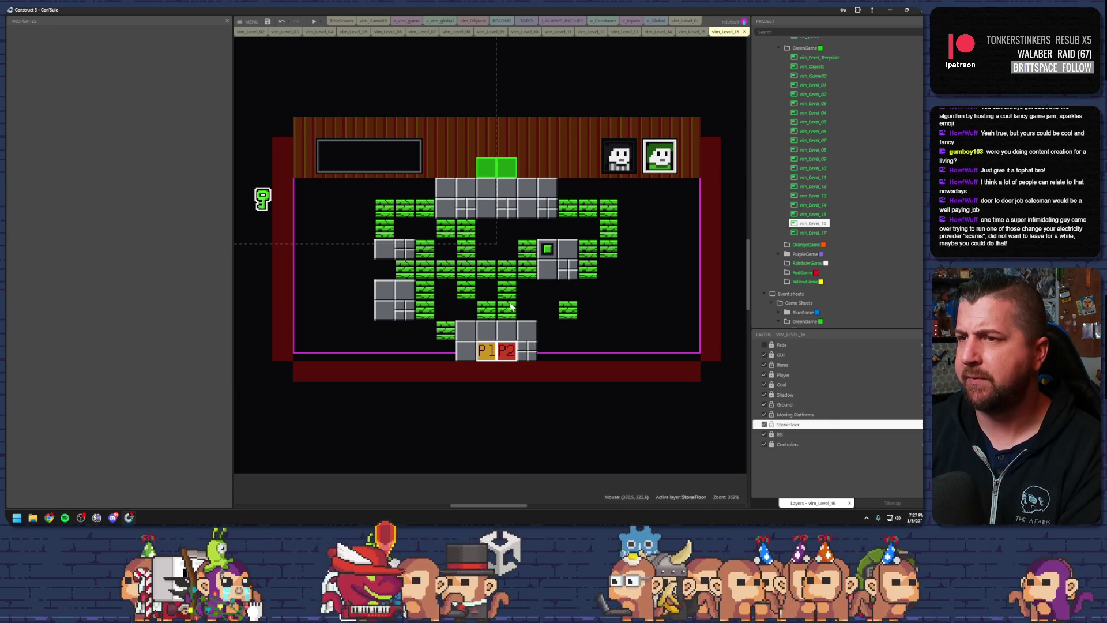
left_click(568, 310)
key("Delete")
left_click(486, 311)
key("Delete")
left_click(486, 269)
key("Delete")
Delete all falling-ground tiles along the upper-right path
left_click(588, 266)
key("Delete")
left_click(588, 249)
key("Delete")
left_click(609, 250)
key("Delete")
left_click(608, 230)
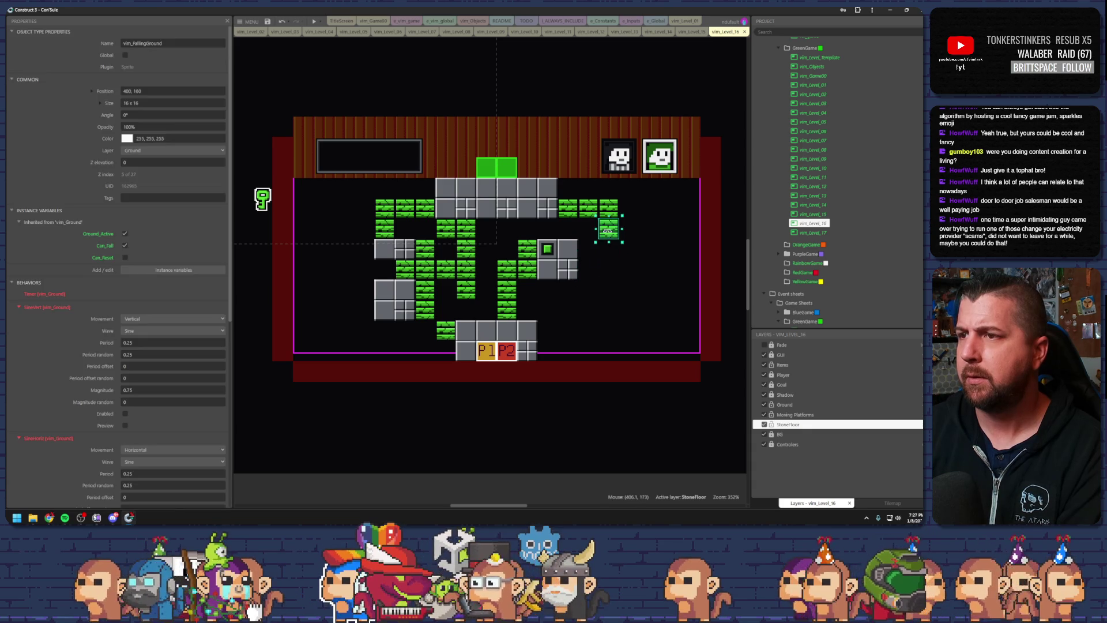
key("Delete")
left_click(608, 208)
key("Delete")
left_click(589, 207)
key("Delete")
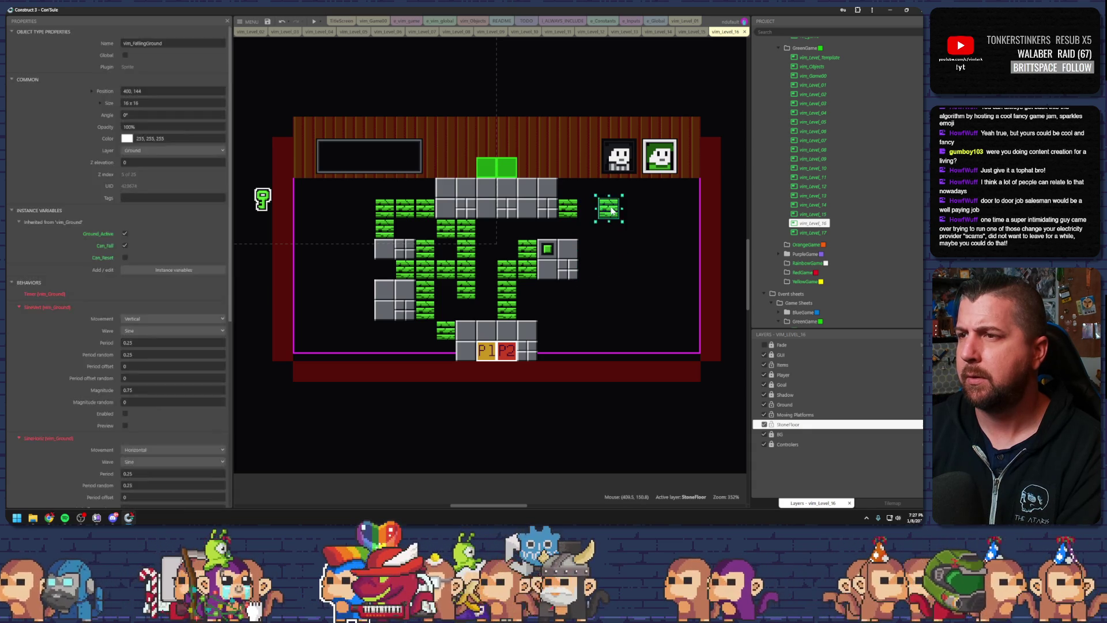
left_click(570, 209)
key("Delete")
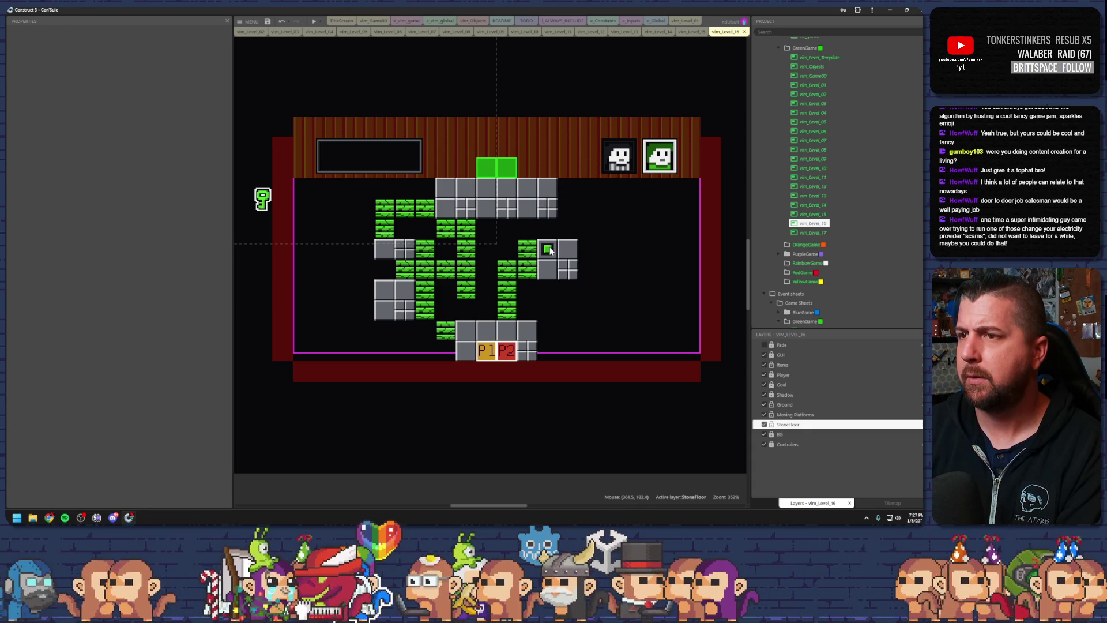
Arrange the remaining green tiles into a short path to the right stone block, add a key, and preview
mouse_move(550, 250)
left_mouse_down()
mouse_move(509, 208)
mouse_move(464, 188)
left_mouse_up()
left_click(469, 265)
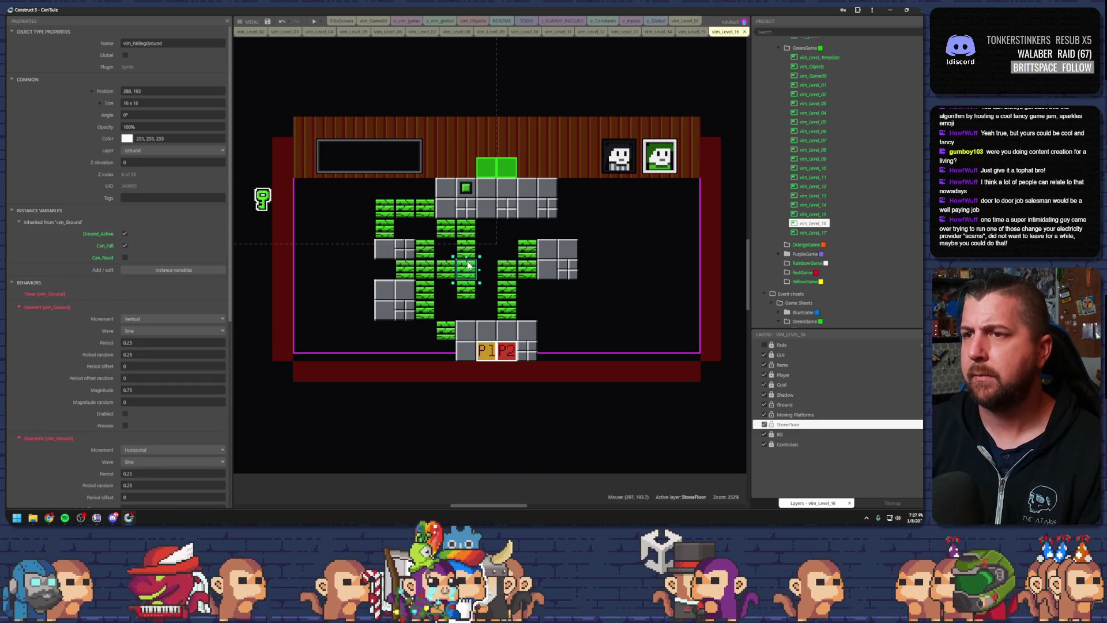
mouse_move(469, 265)
left_mouse_down()
mouse_move(489, 268)
mouse_move(541, 231)
left_mouse_up()
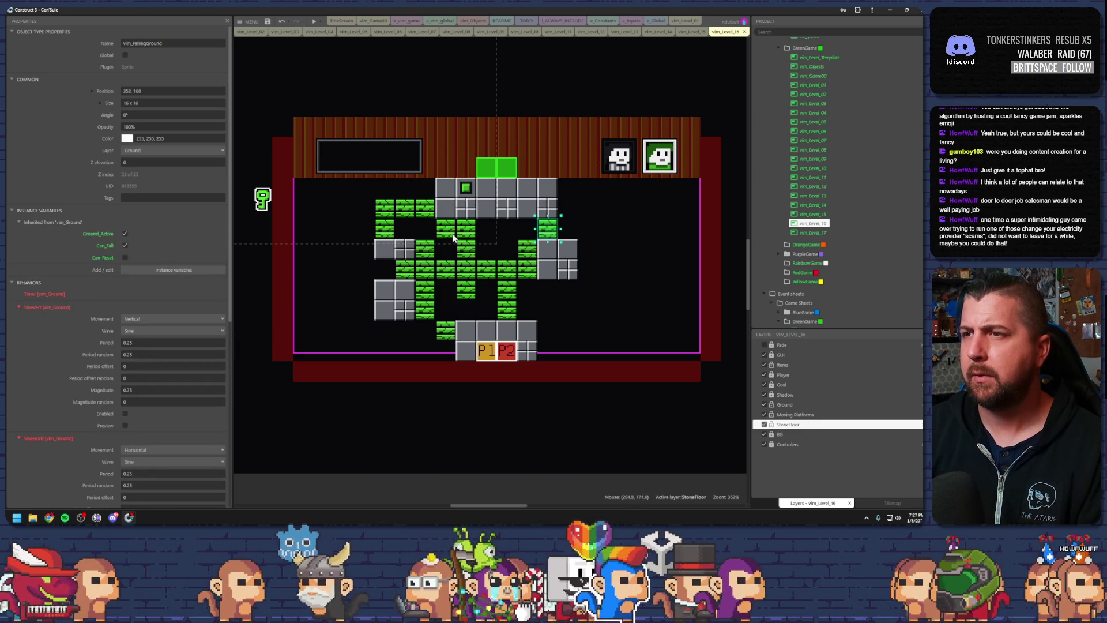
key("Delete")
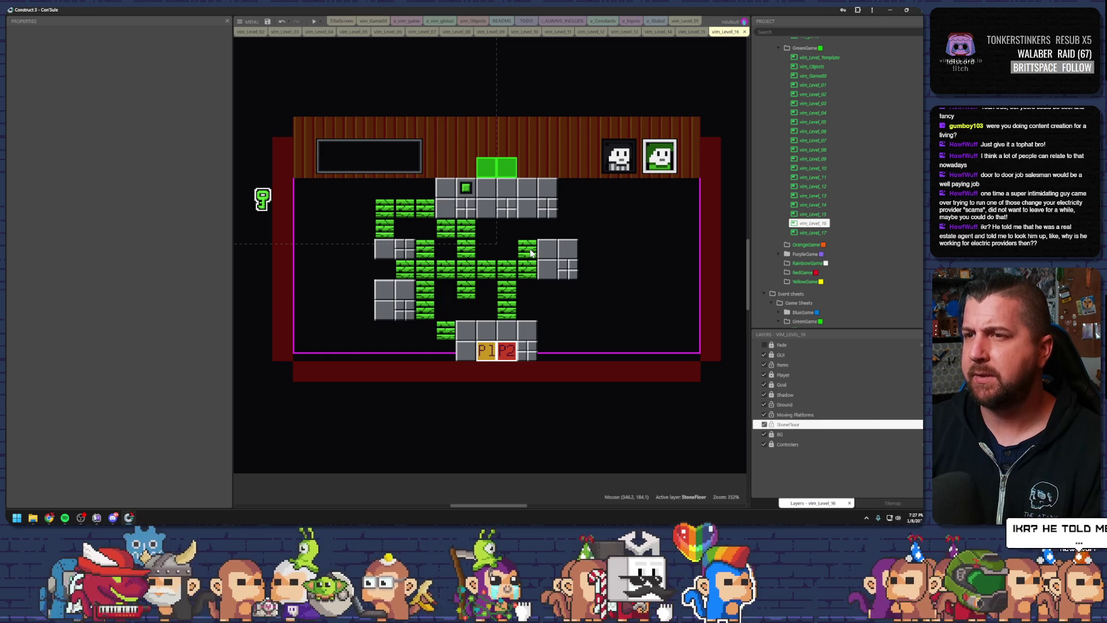
left_click(531, 252)
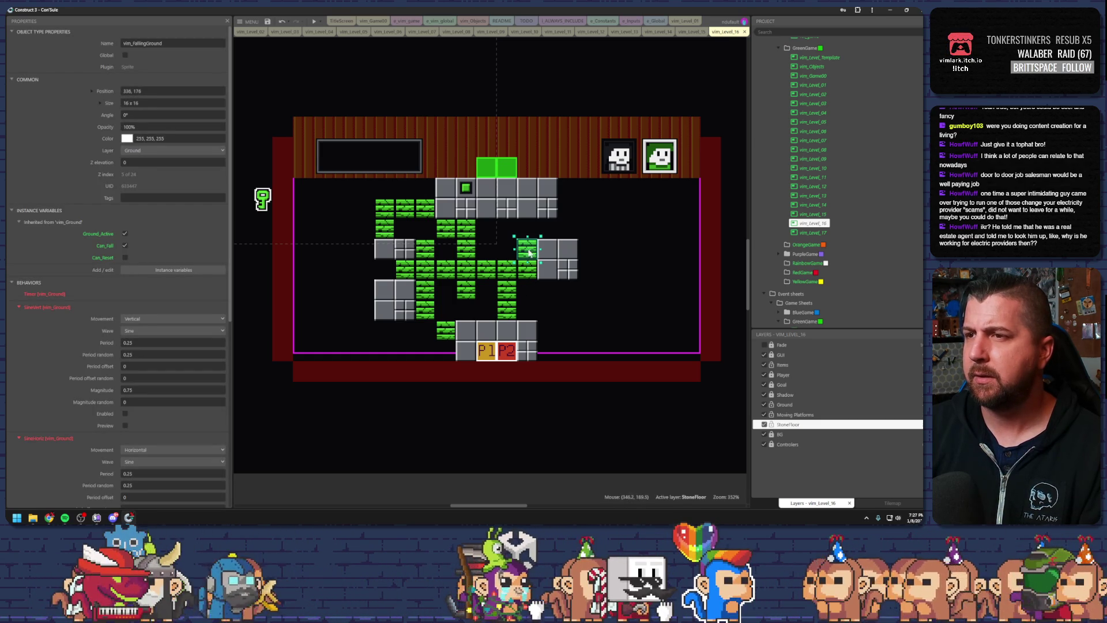
left_click_drag(539, 237, 551, 233)
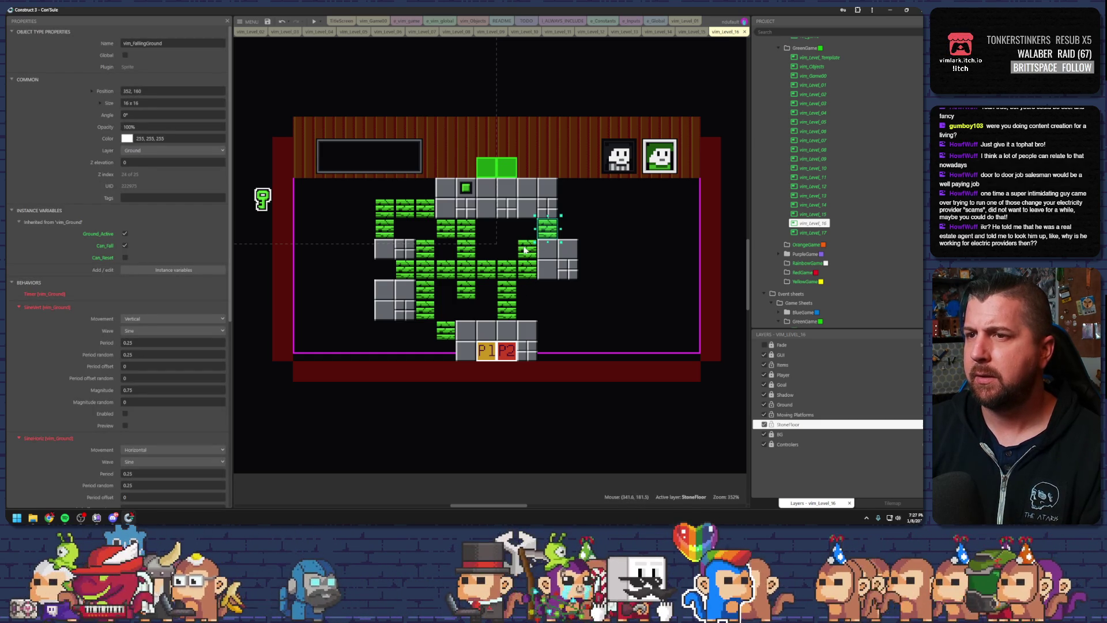
mouse_move(264, 206)
left_mouse_down()
mouse_move(571, 249)
mouse_move(386, 284)
left_mouse_up()
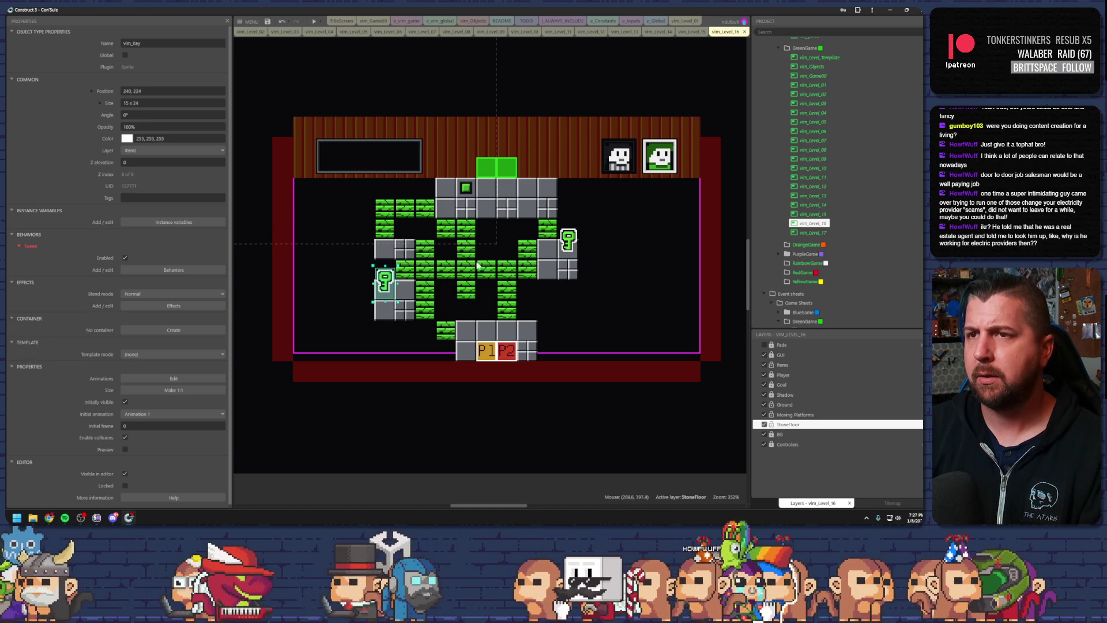
key("F5")
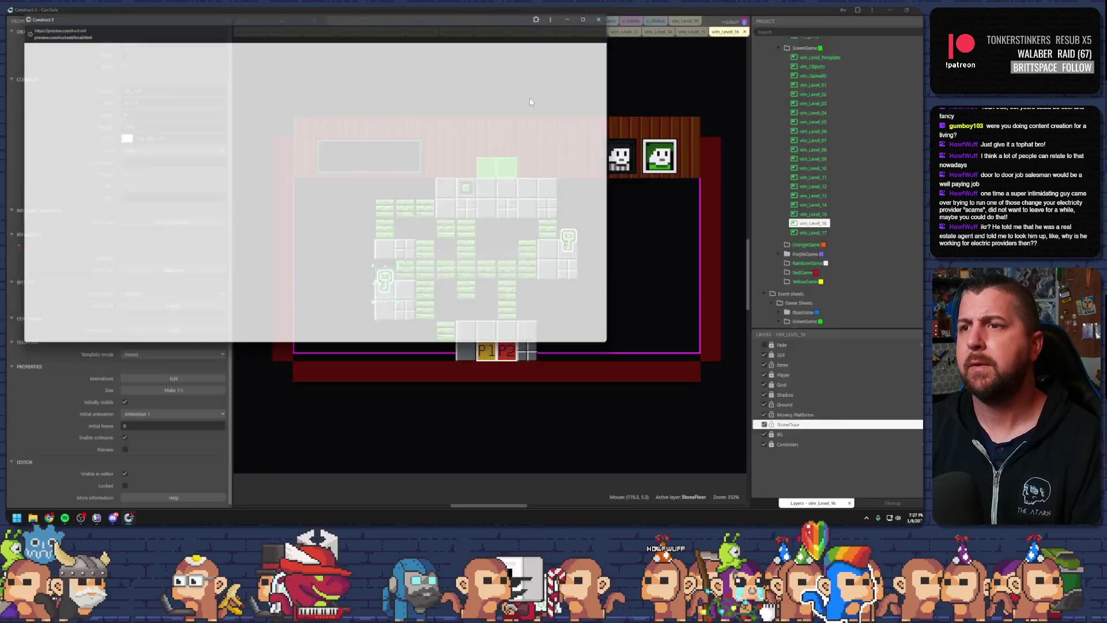
Walk the player up the green tiles to grab the right key, step onto the switch, then close the preview
key("Up")
key("Right")
key("Up")
key("Up")
key("Up")
key("Right")
key("Right")
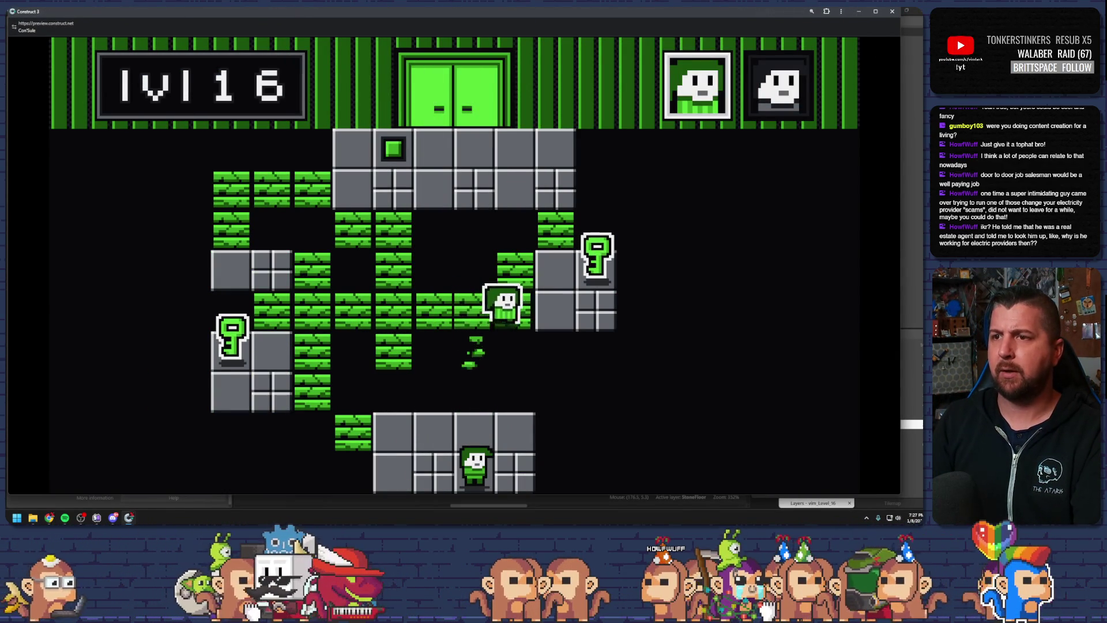
key("Up")
key("Right")
key("Left")
key("Up")
key("Up")
key("Left")
key("Left")
key("Left")
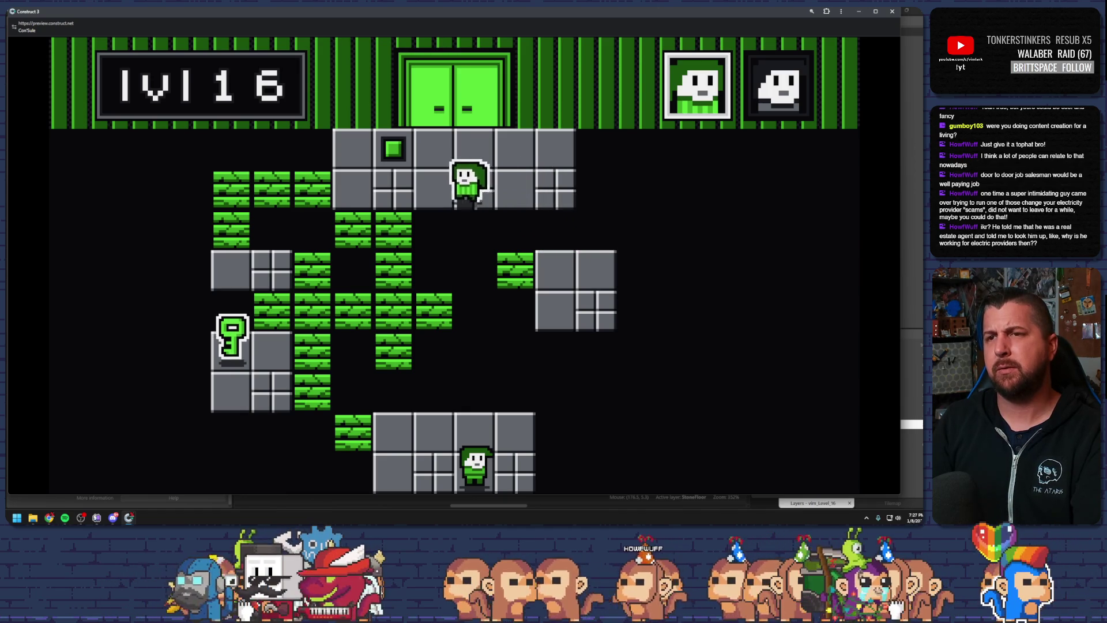
key("Left")
key("Up")
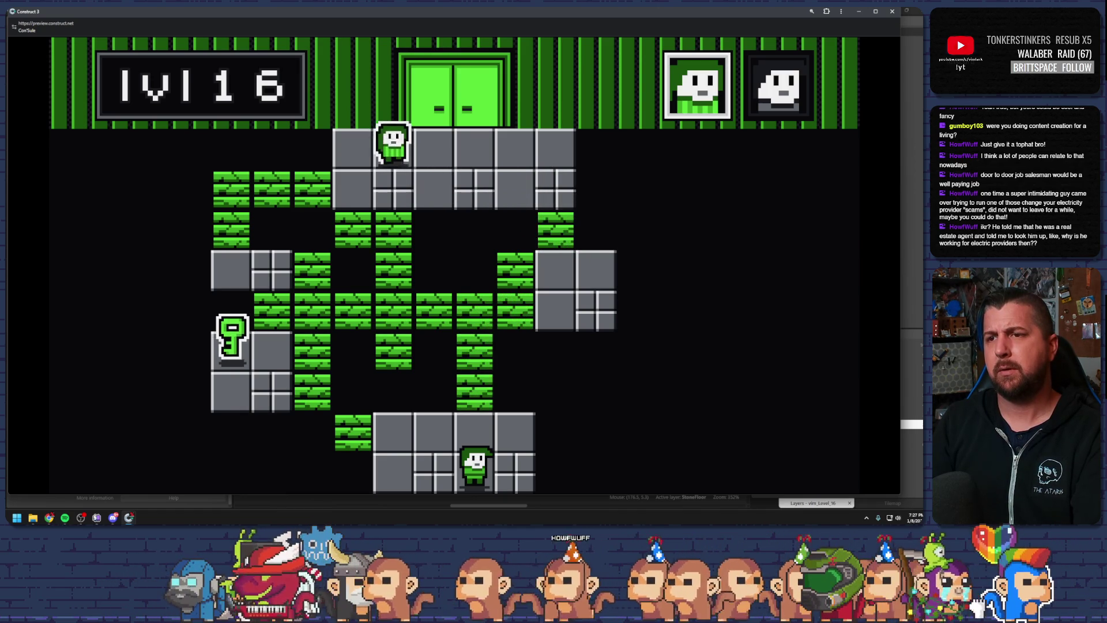
key("Down")
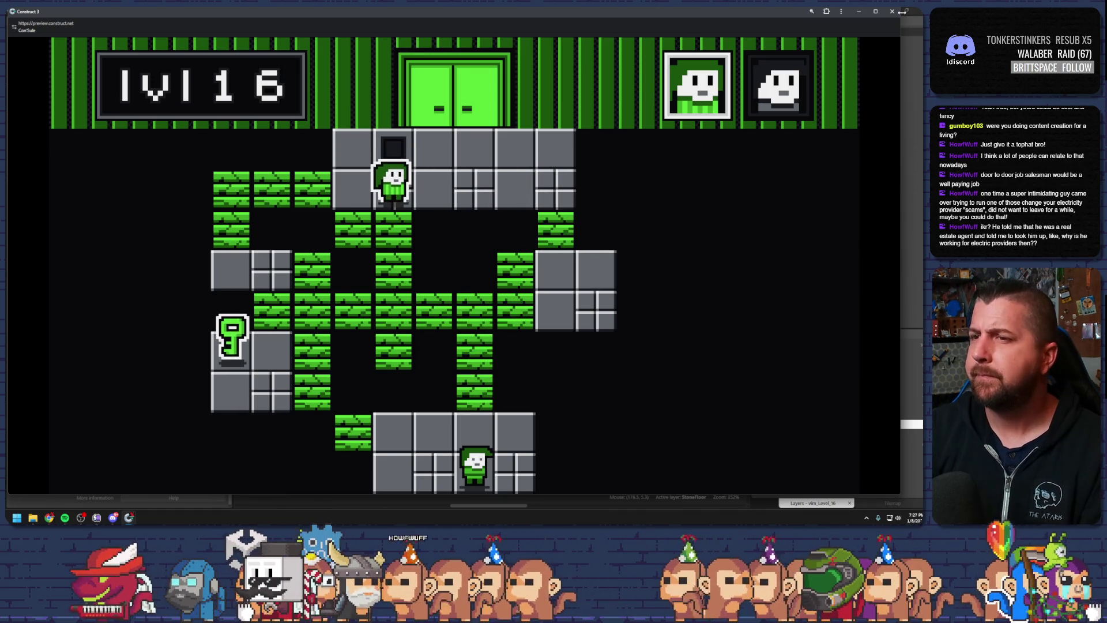
left_click(892, 11)
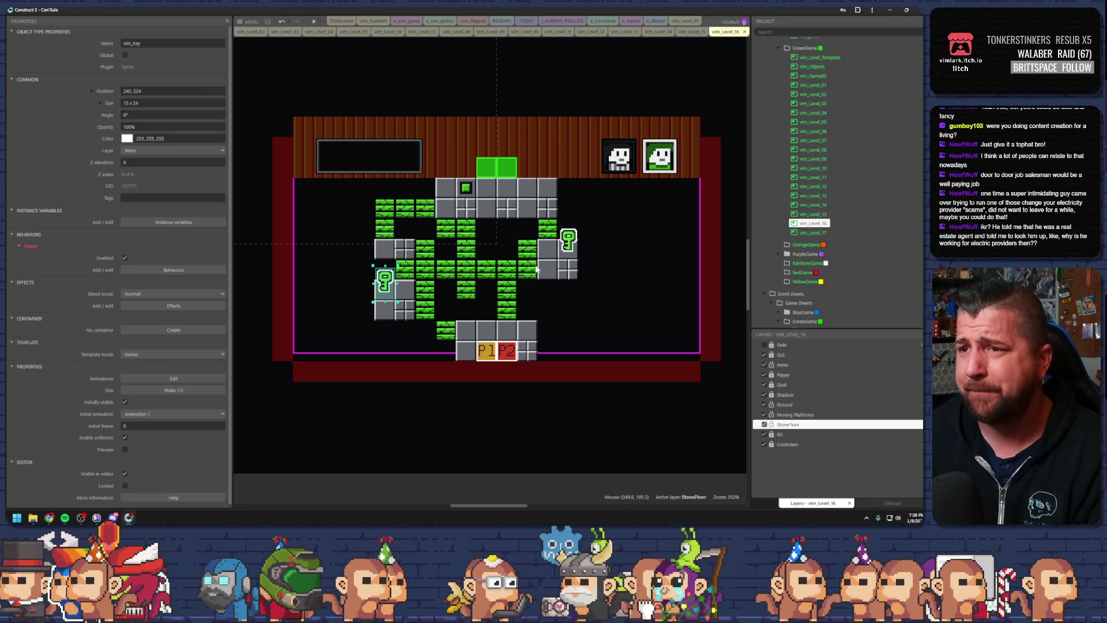
Inspect the central maze tiles and delete one falling-ground tile from it
left_click(564, 315)
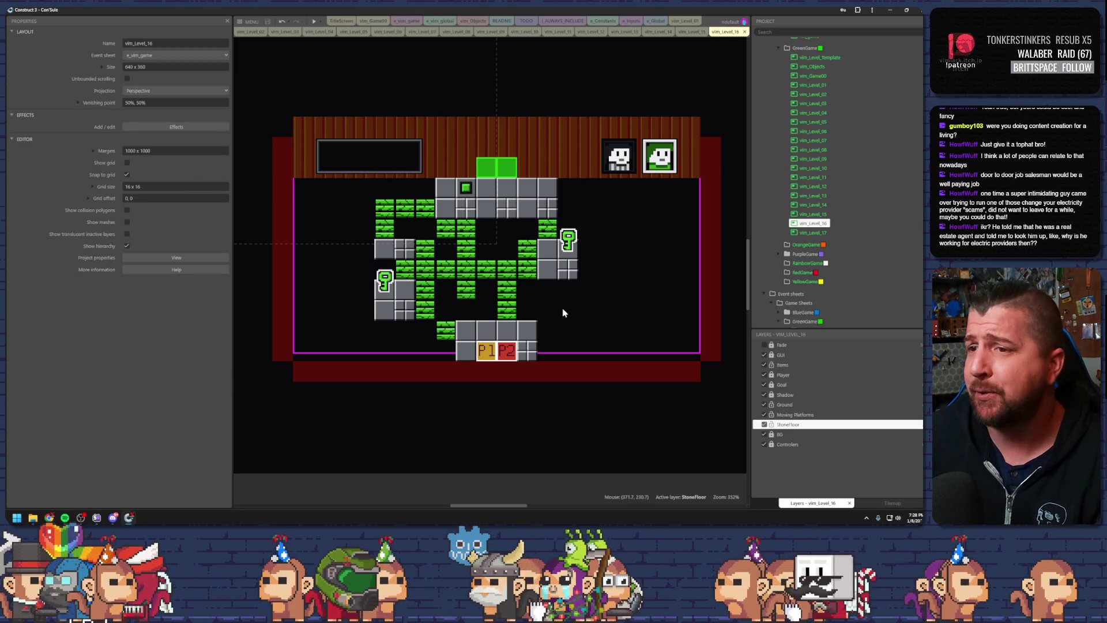
left_click(465, 293)
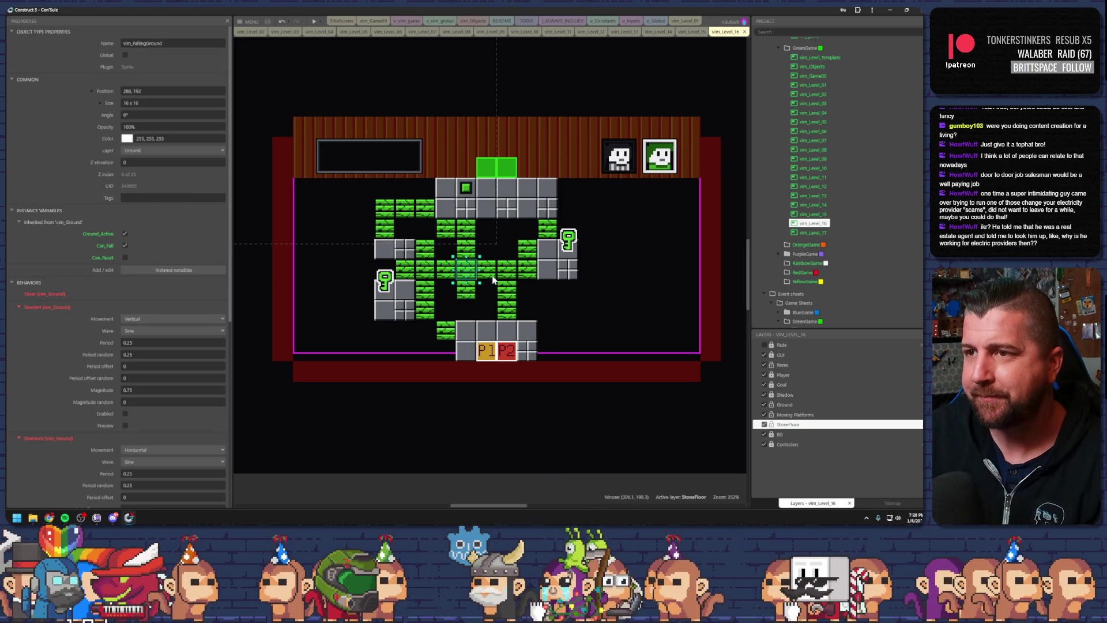
left_click(484, 305)
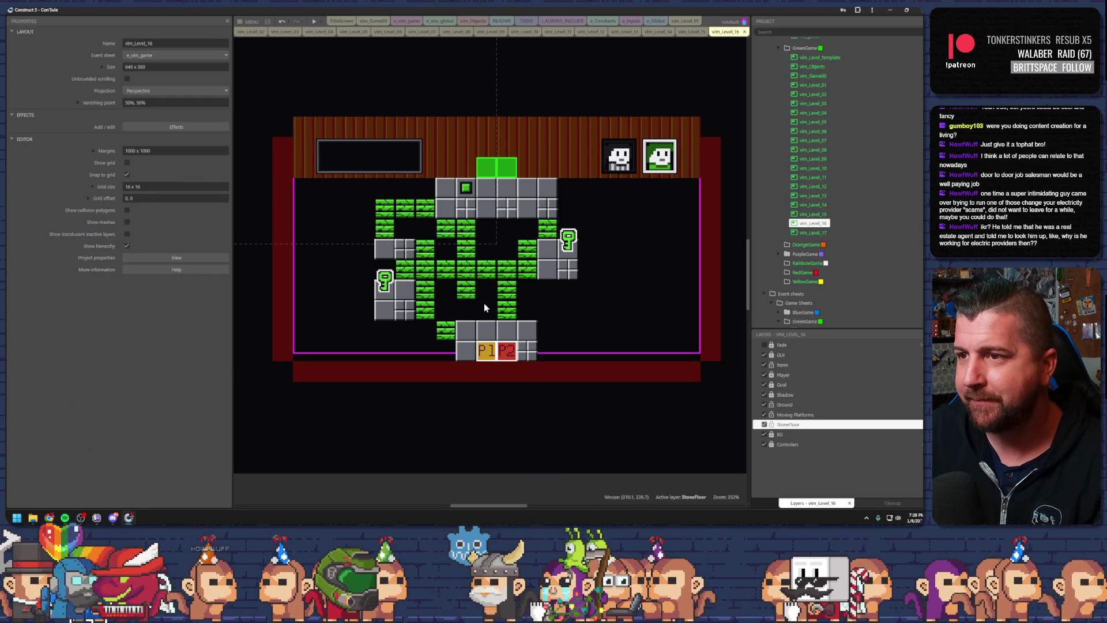
left_click(449, 275)
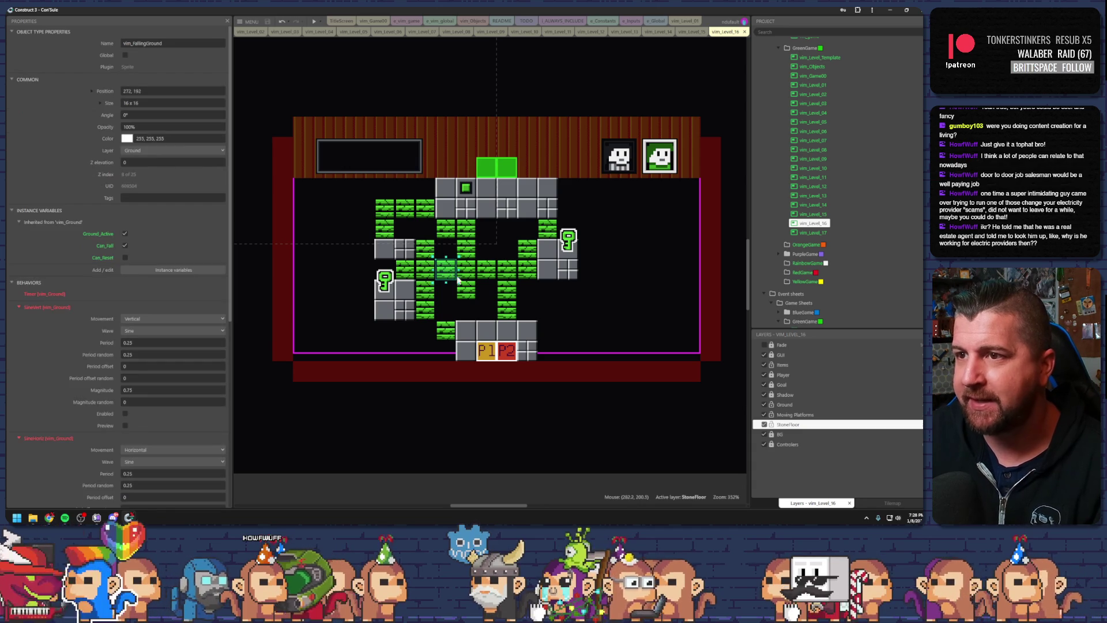
left_click(450, 271)
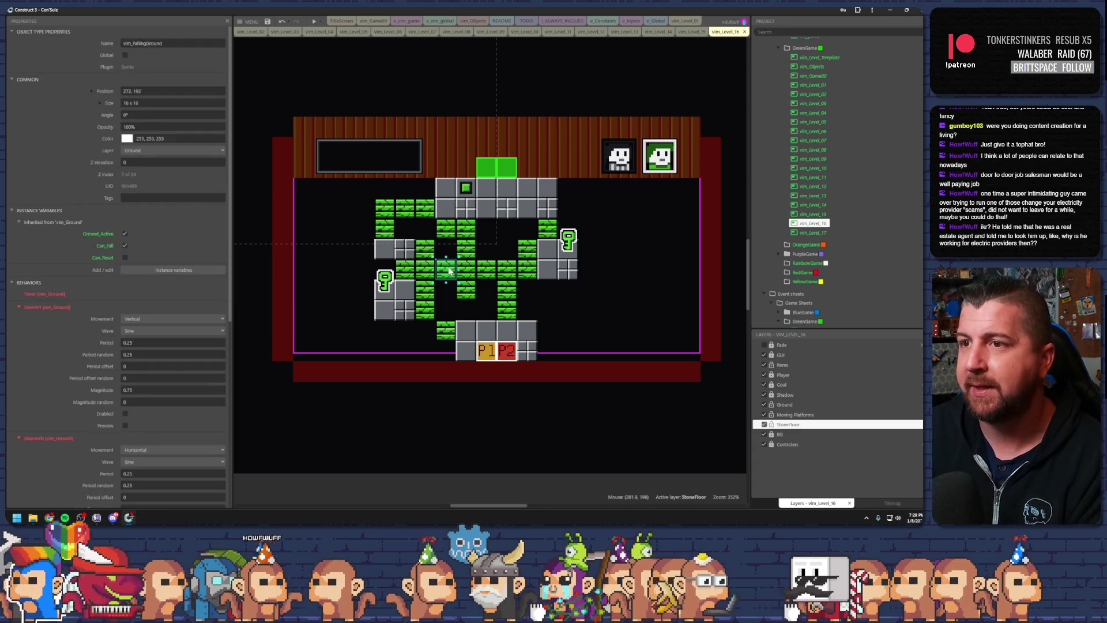
key("Delete")
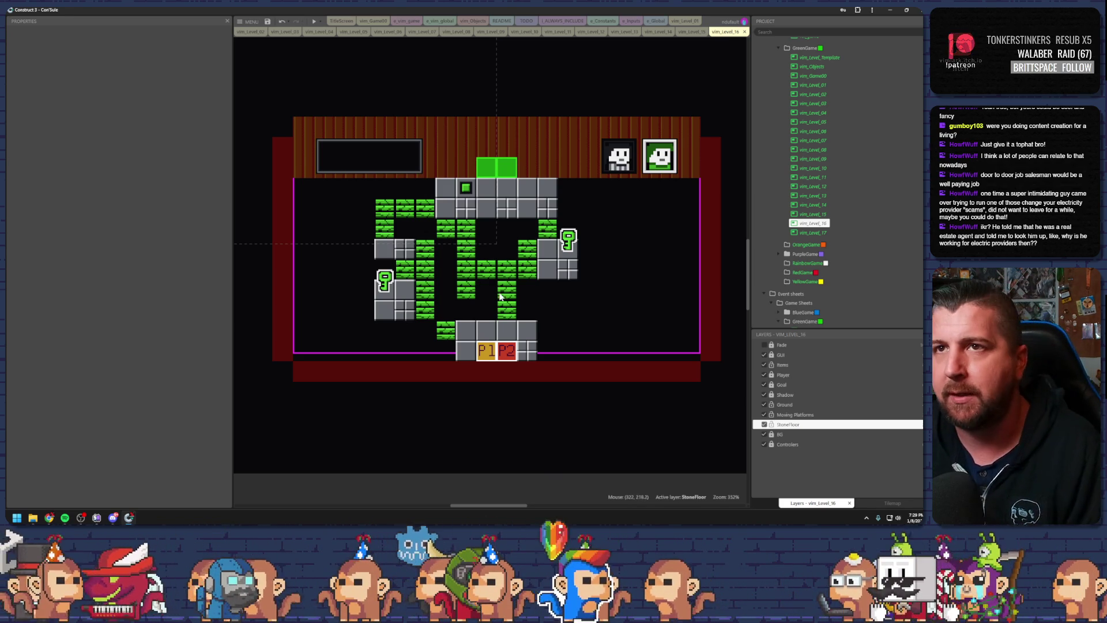
Check a tile in the lower path, then start another preview of level 16
left_click(482, 145)
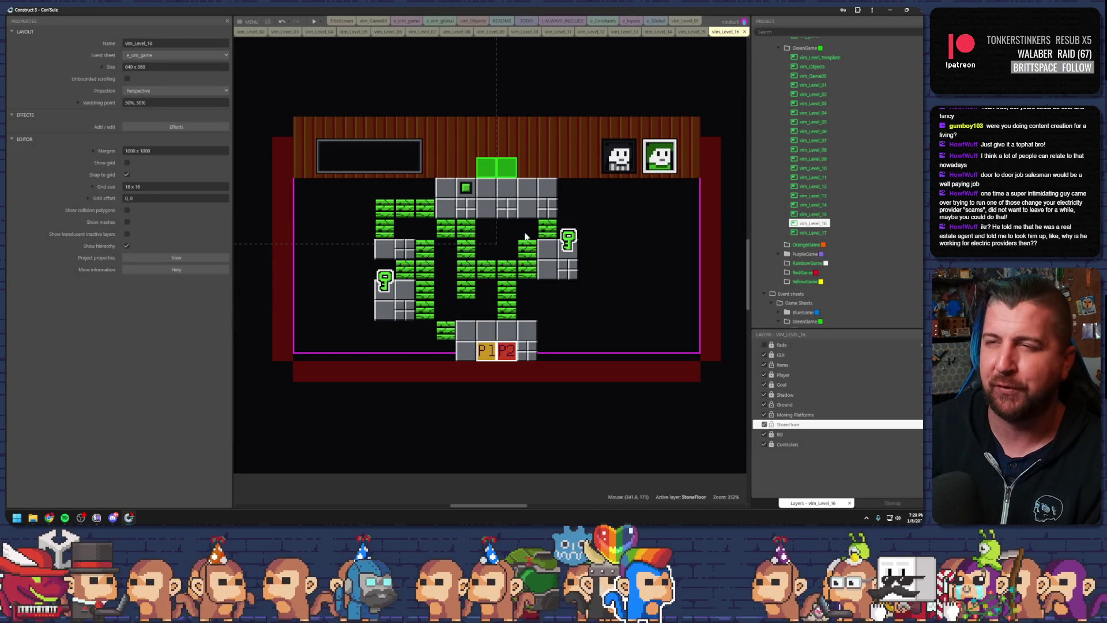
left_click(512, 300)
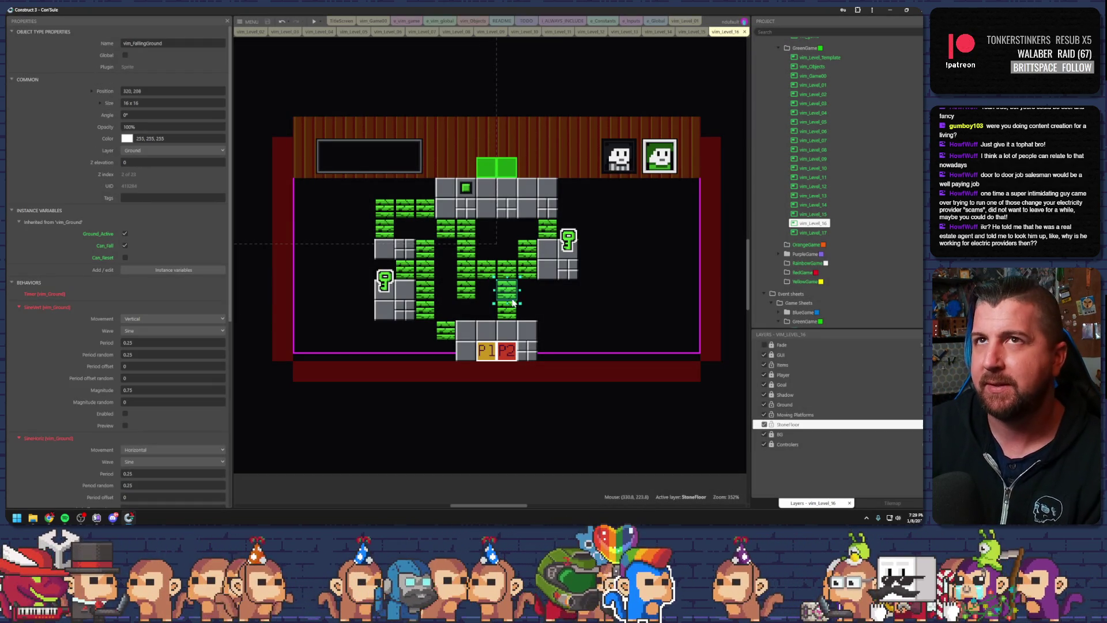
left_click(555, 291)
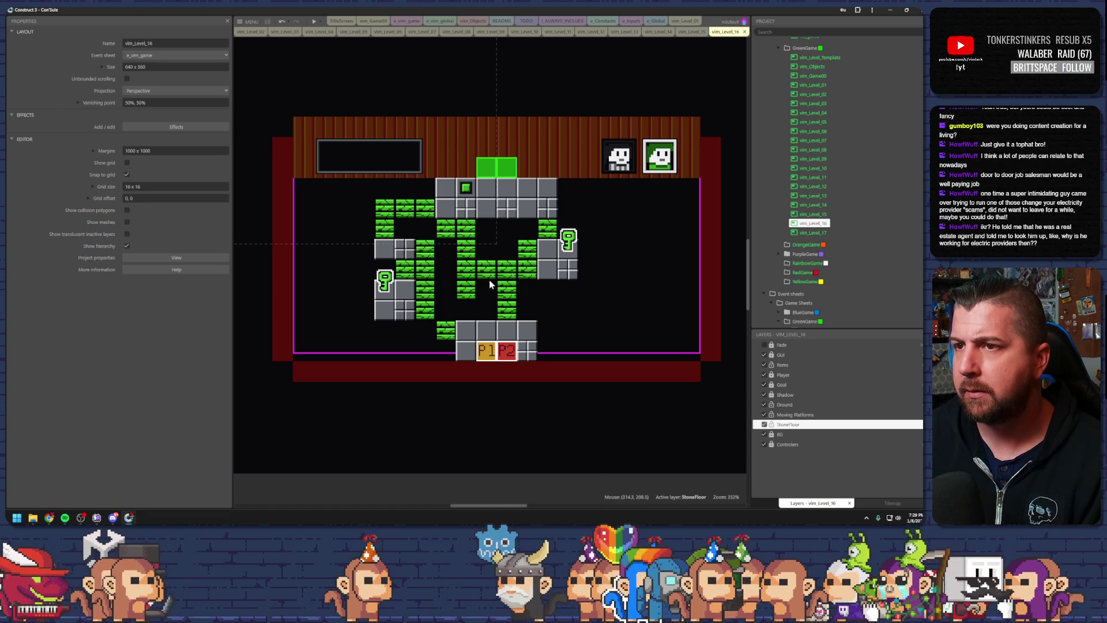
left_click(314, 22)
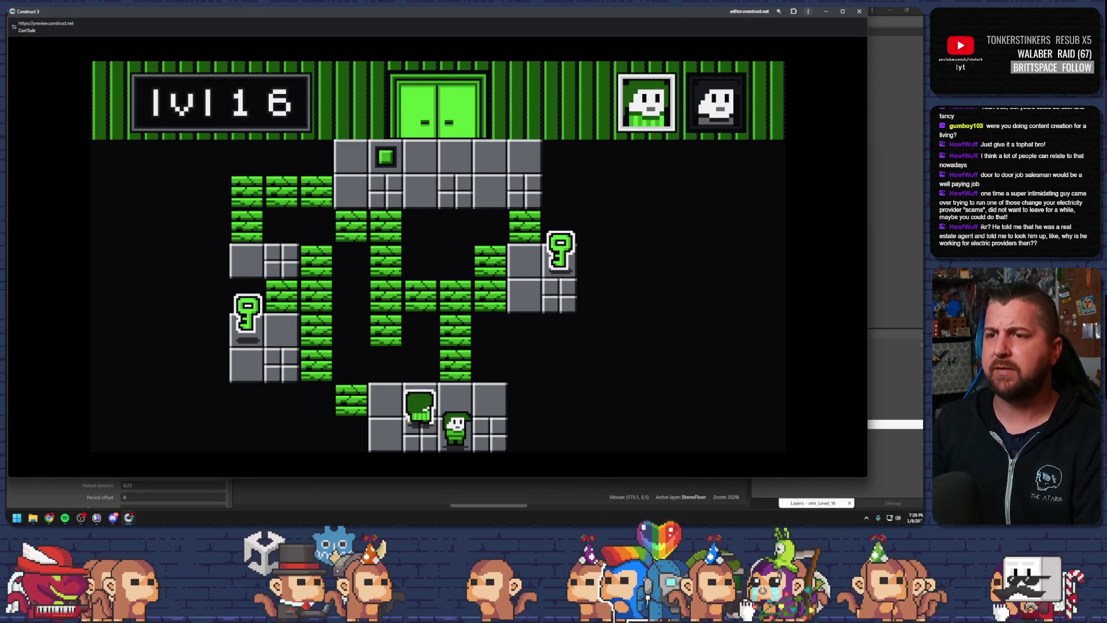
Walk both characters up through the green tiles to collect the right key, then close the preview
key("Up")
key("Up")
key("Up")
key("Right")
key("Right")
key("Right")
key("Up")
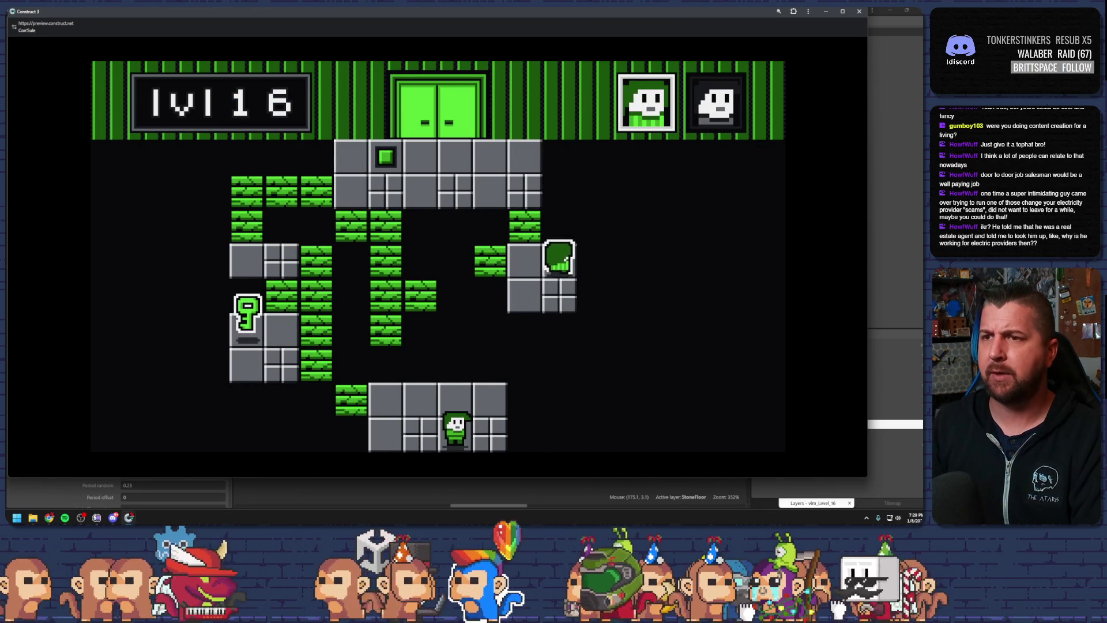
key("Left")
key("Up")
key("Up")
key("Left")
key("Left")
key("Left")
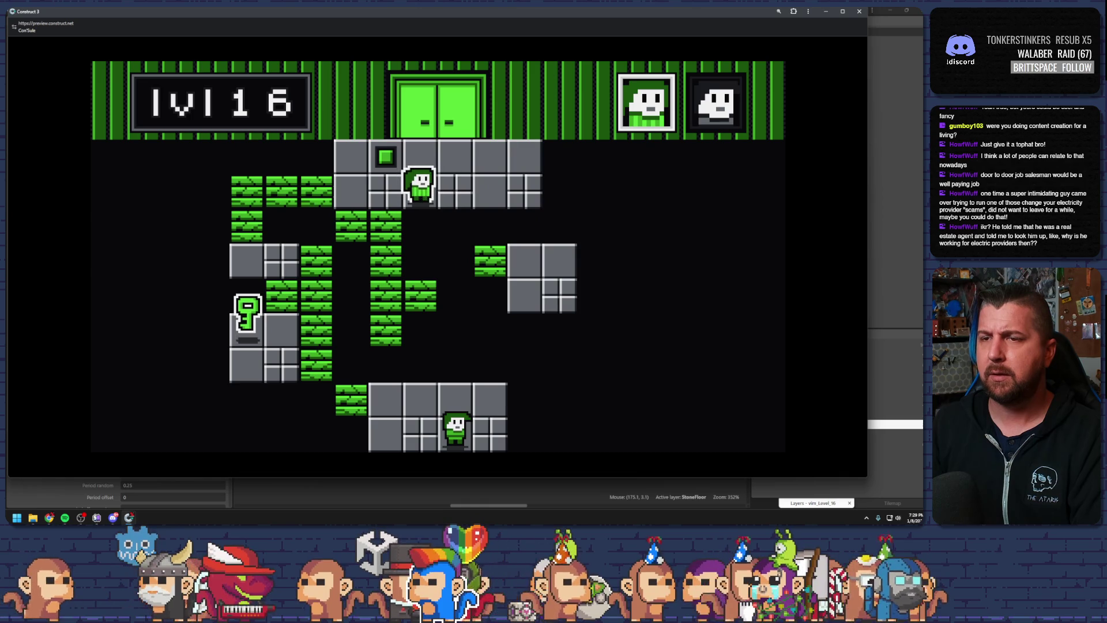
key("Left")
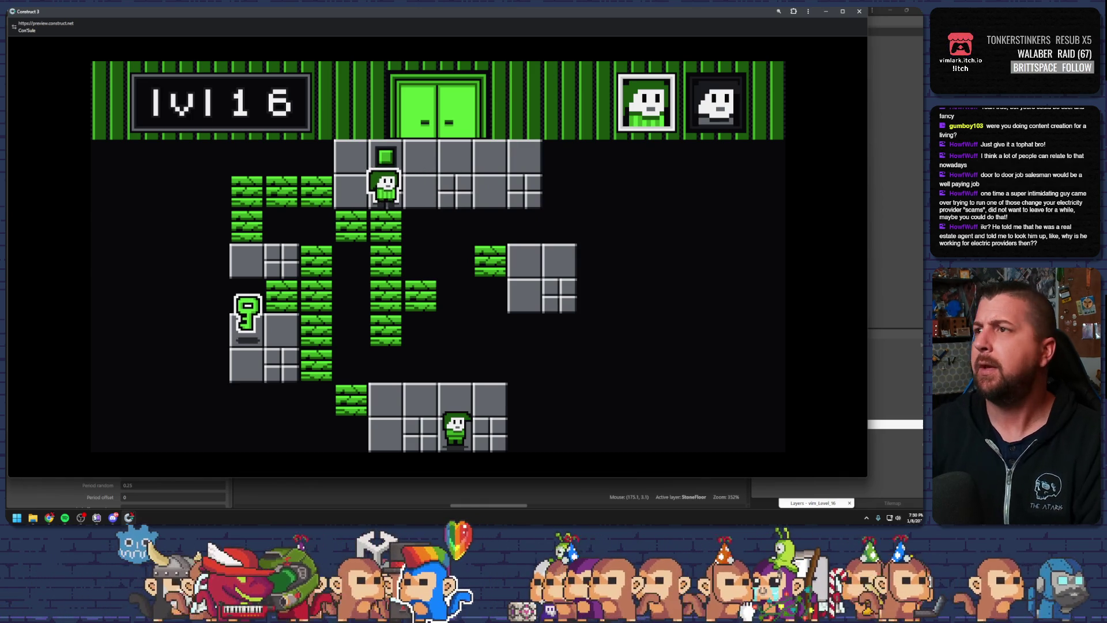
key("alt+F4")
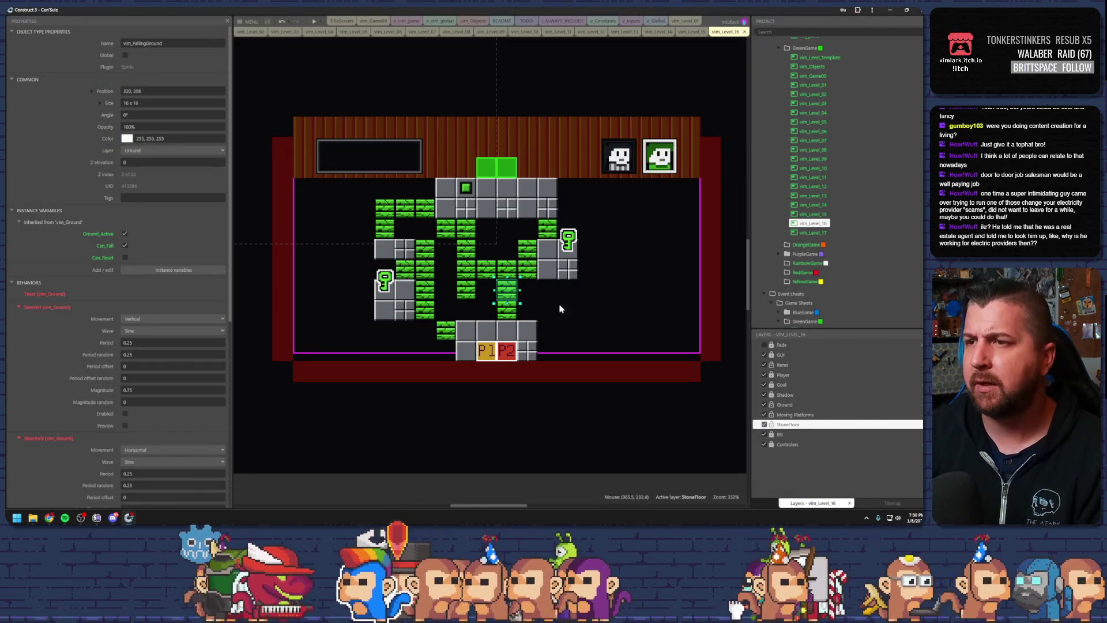
Duplicate the green tile two cells to the left, then save and preview level 16
left_click(552, 318)
left_click(507, 310)
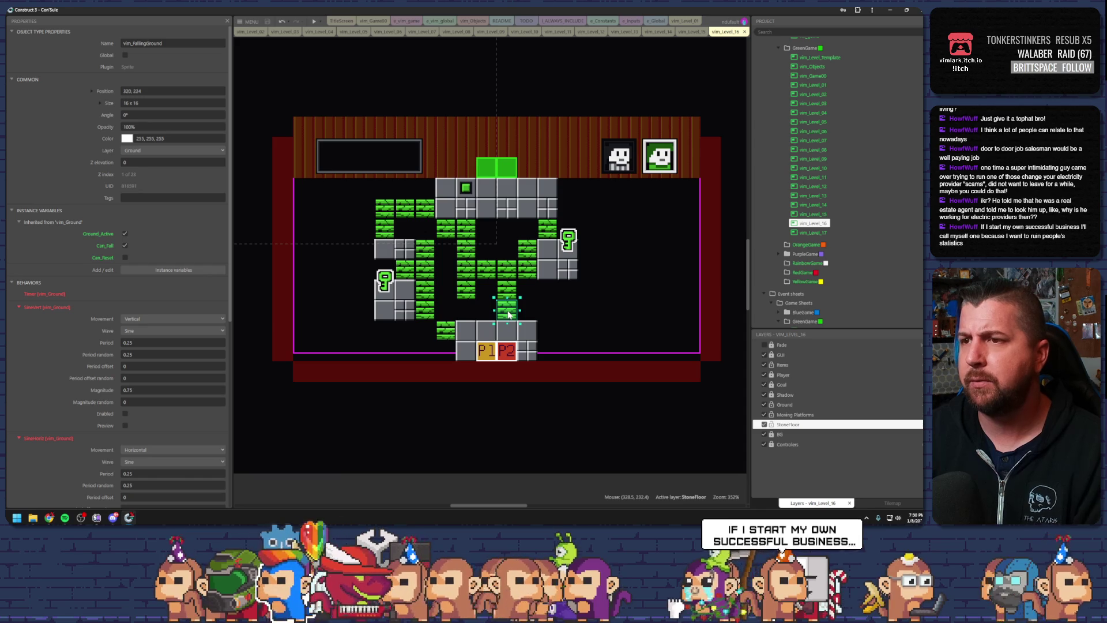
left_click_drag(508, 314, 473, 315, "ctrl")
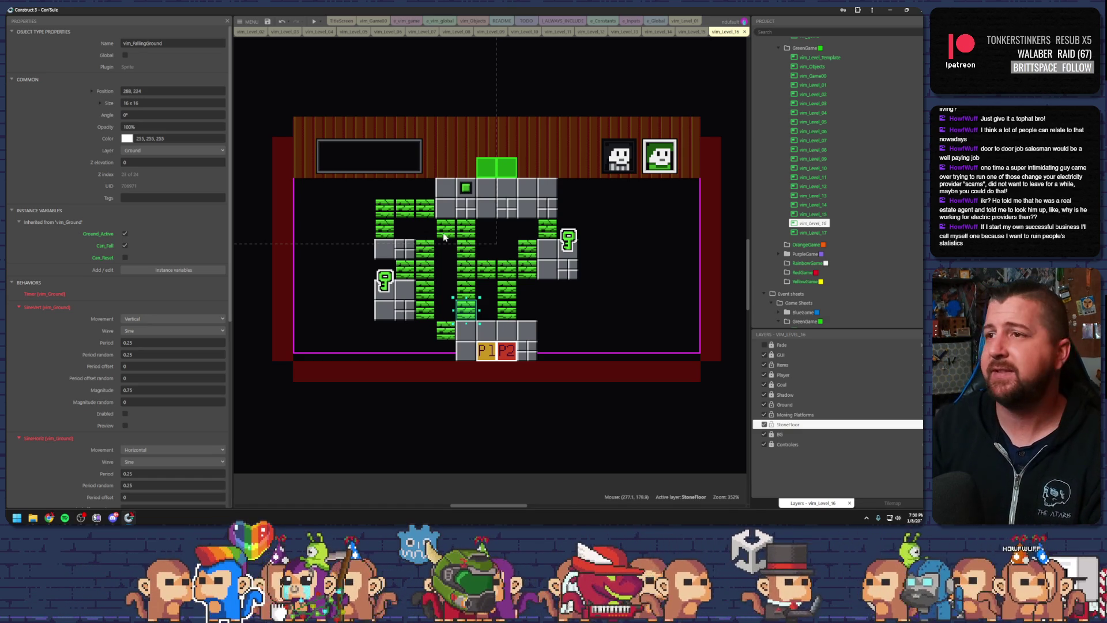
left_click(265, 22)
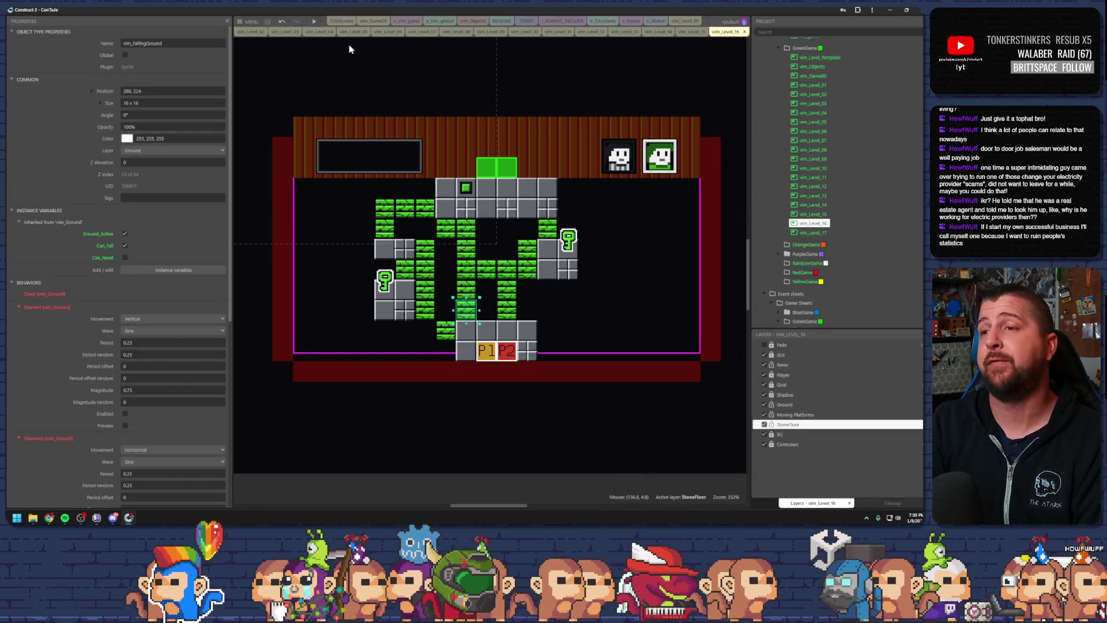
left_click(313, 21)
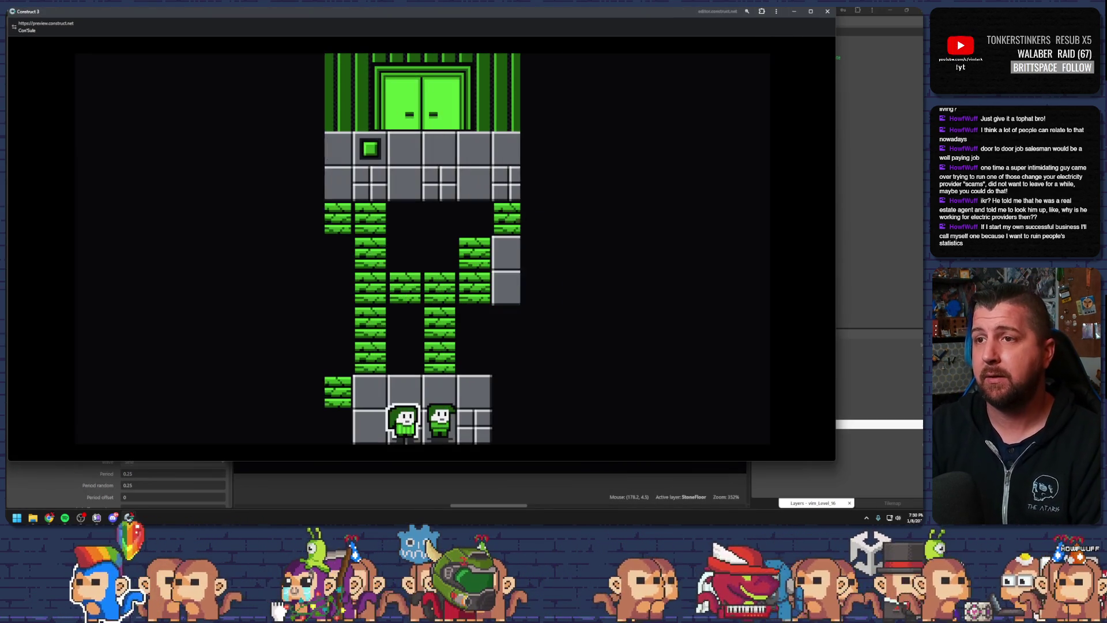
key("Up")
key("Right")
key("Up")
key("Right")
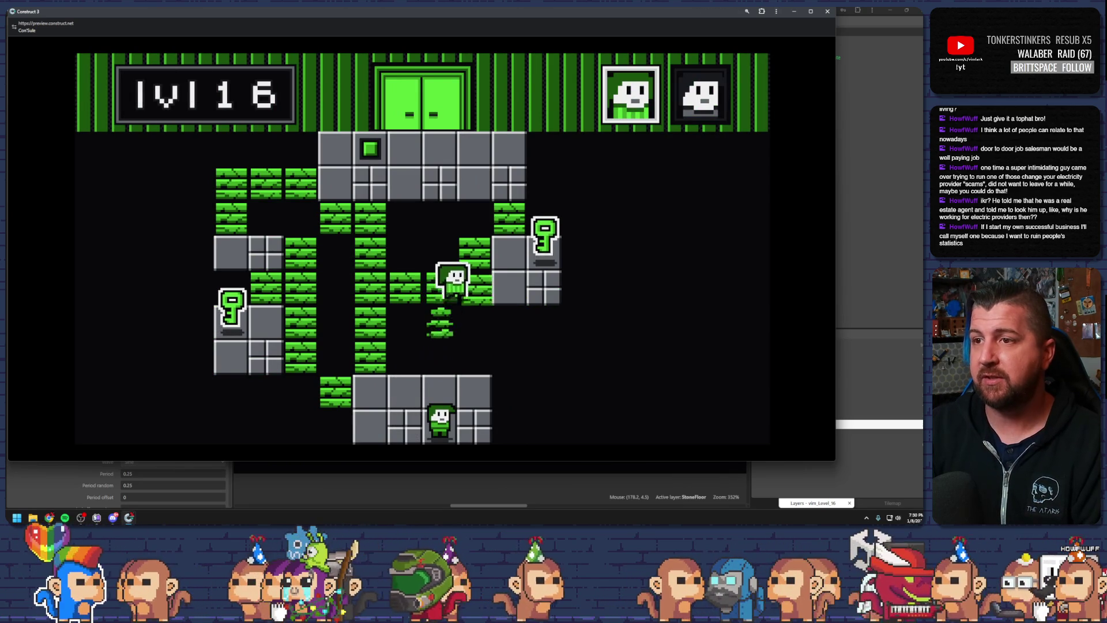
key("Right")
key("Up")
key("Left")
key("Up")
key("Up")
key("Left")
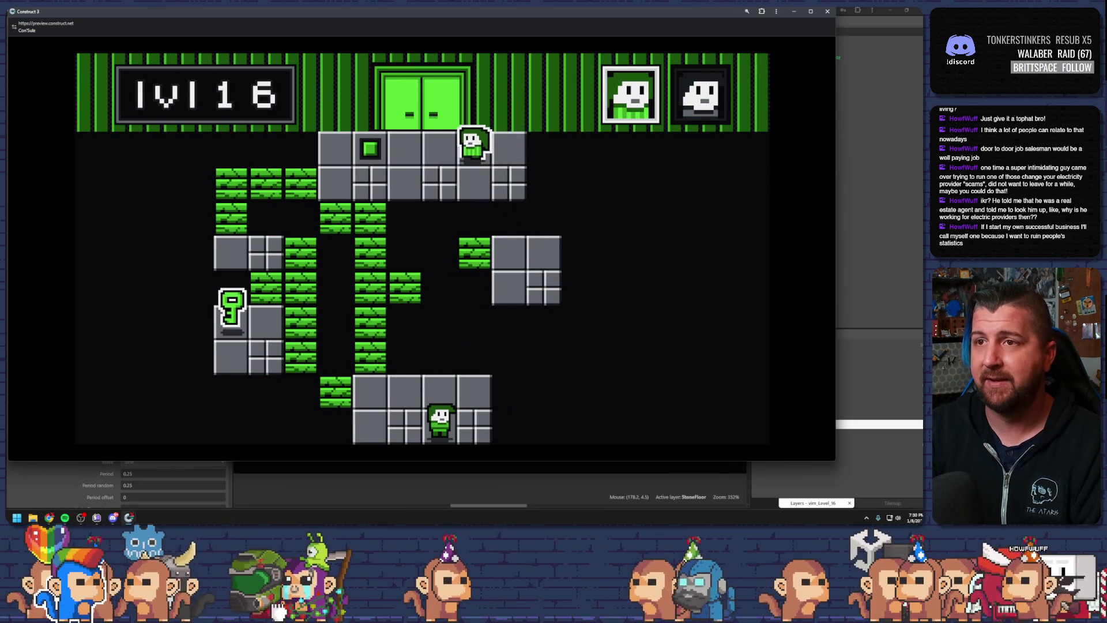
key("Left")
key("space")
key("Left")
key("Up")
key("Up")
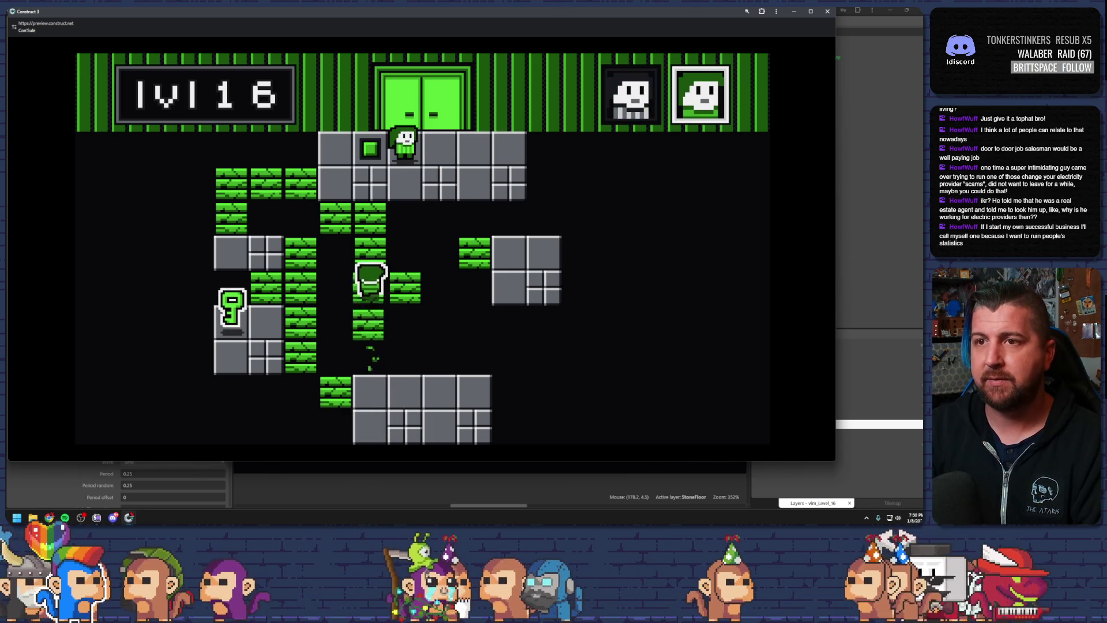
key("Left")
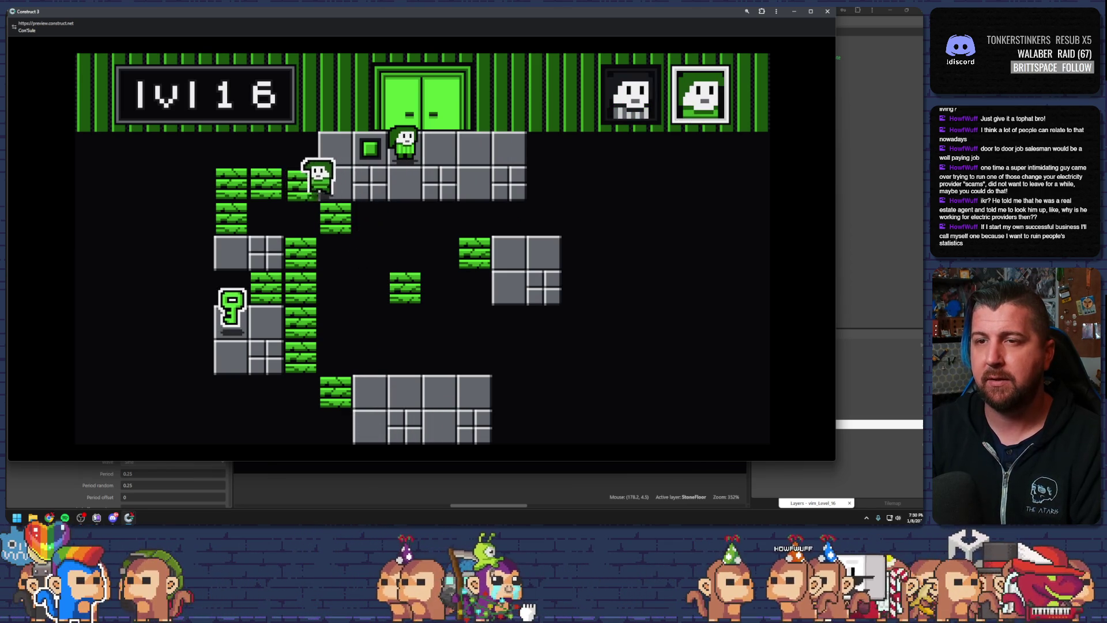
key("Down")
key("Right")
key("Down")
key("Left")
key("Right")
key("space")
key("Left")
key("space")
key("Up")
key("Up")
key("Left")
key("Up")
key("Up")
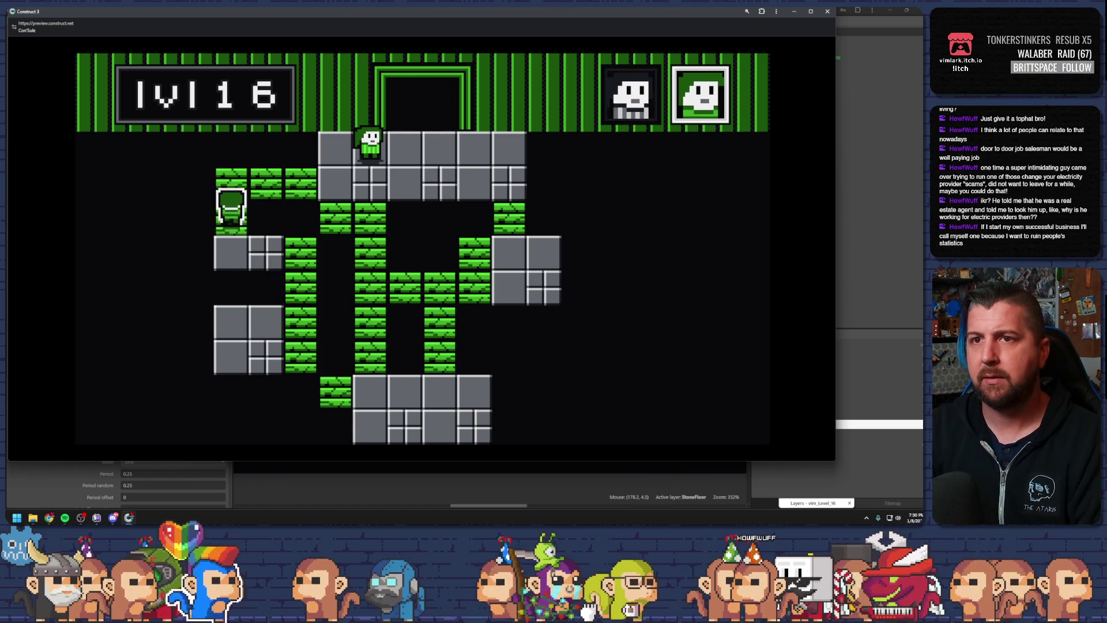
key("Right")
key("Right")
key("Right")
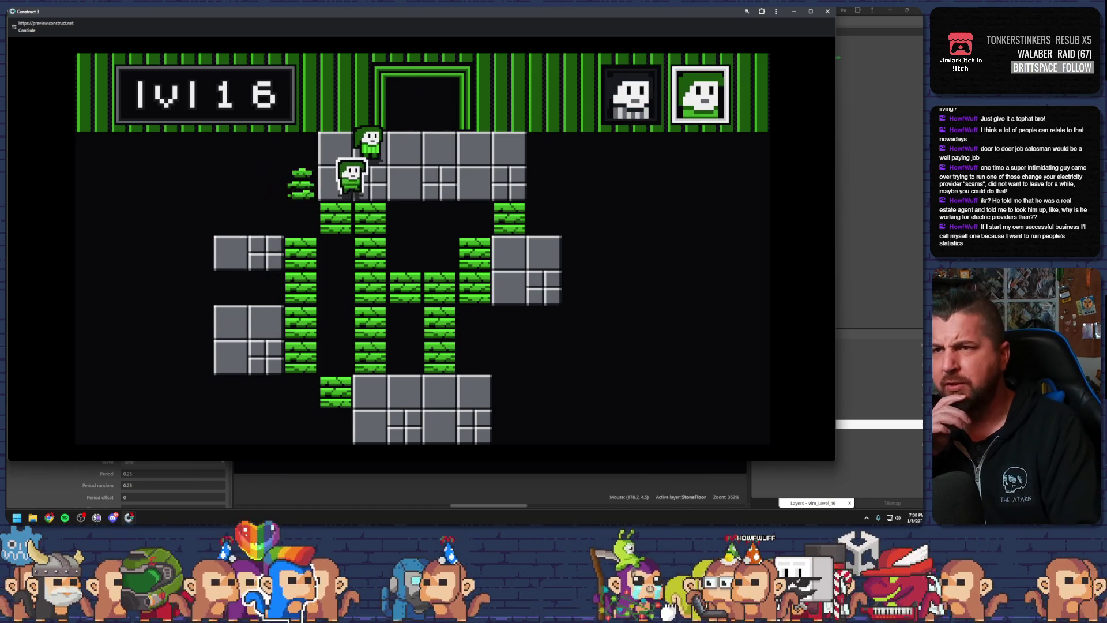
key("Right")
key("Up")
key("Up")
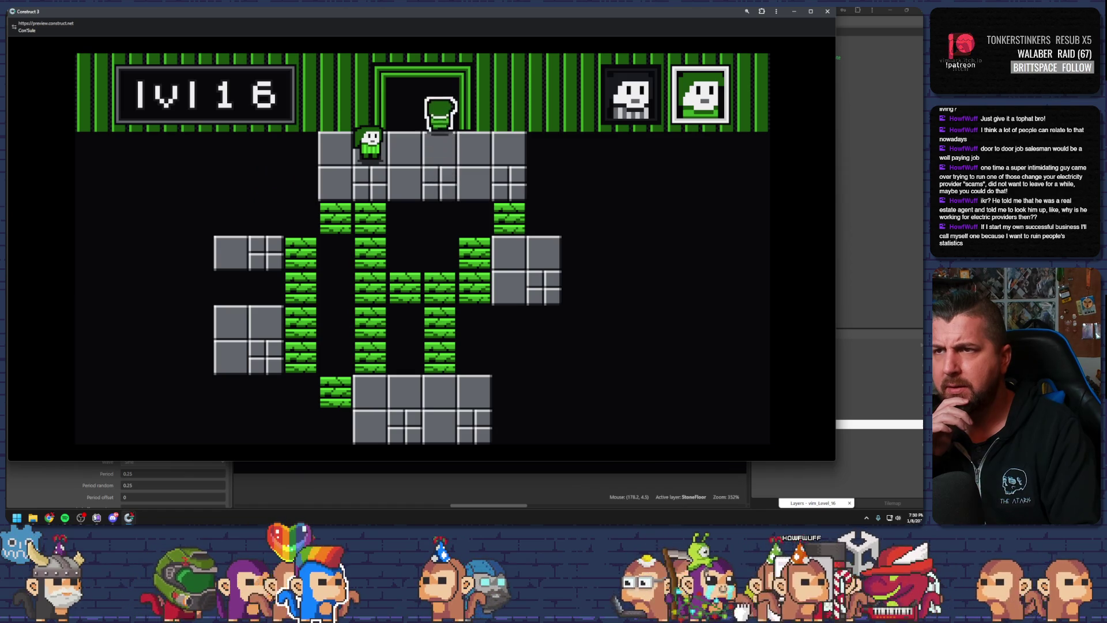
key("Right")
key("Up")
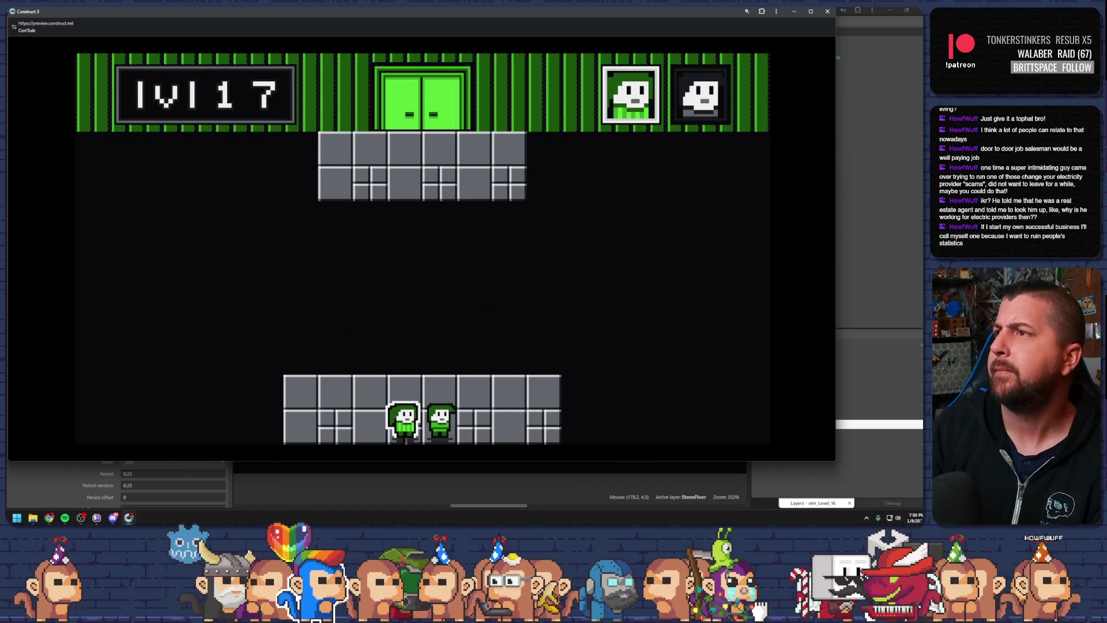
key("alt+F4")
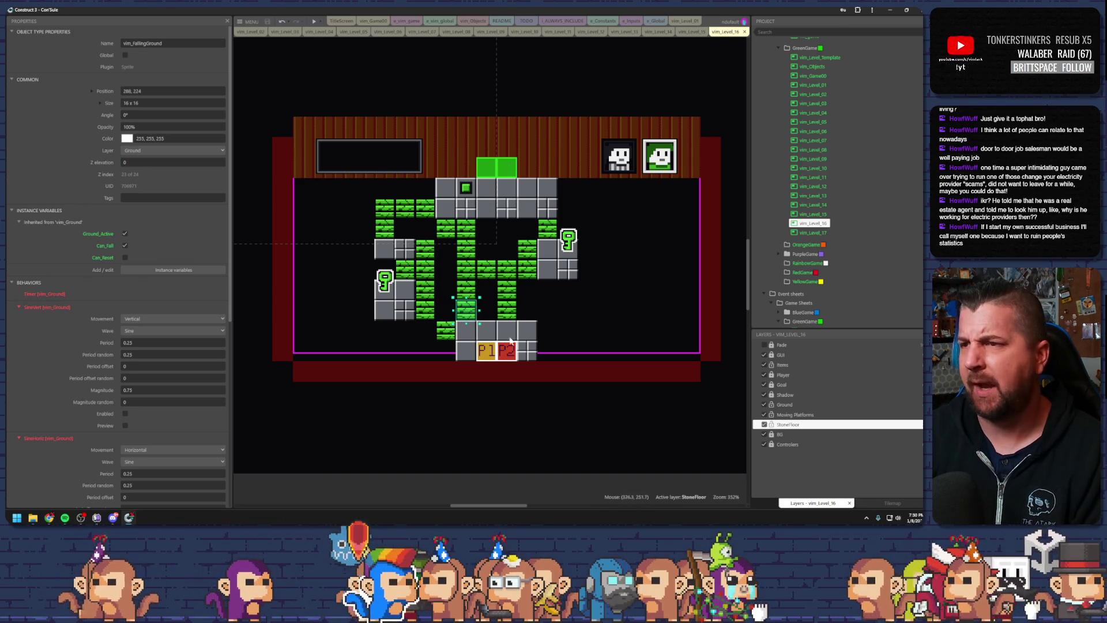
Nudge the floor-reset switch and return it to 288,128, then save and preview level 16
left_click(467, 188)
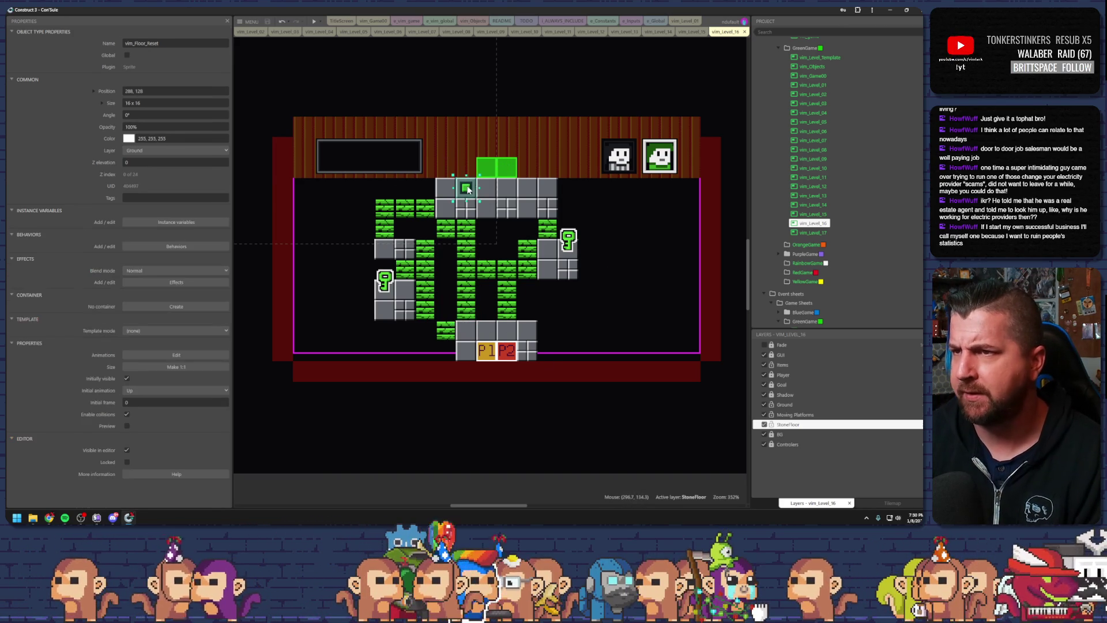
left_click_drag(466, 192, 492, 207)
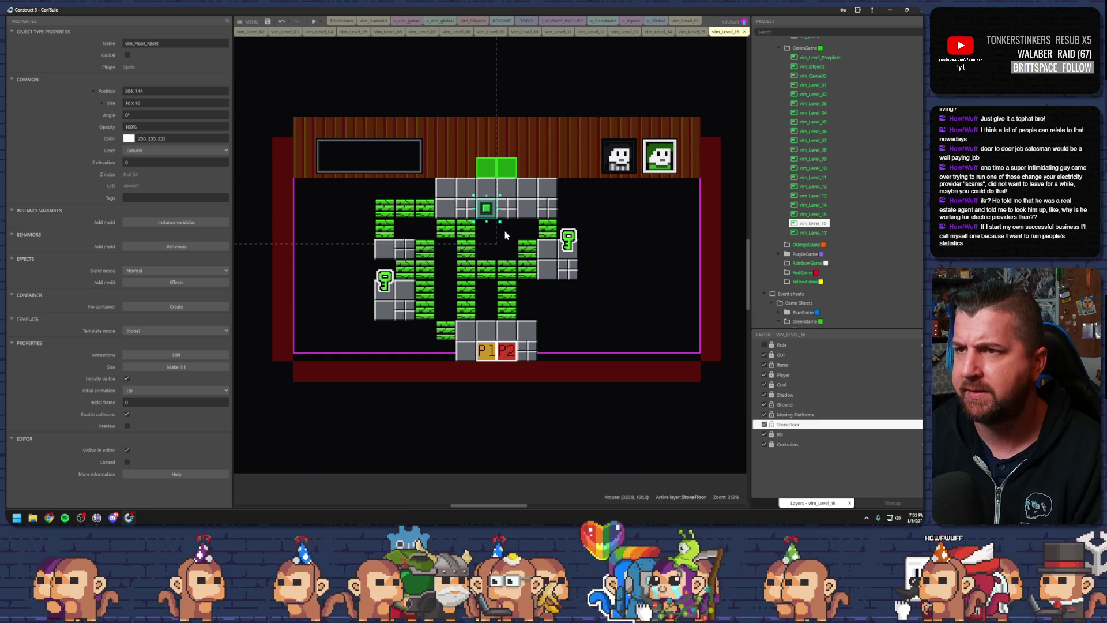
left_click_drag(488, 220, 463, 195)
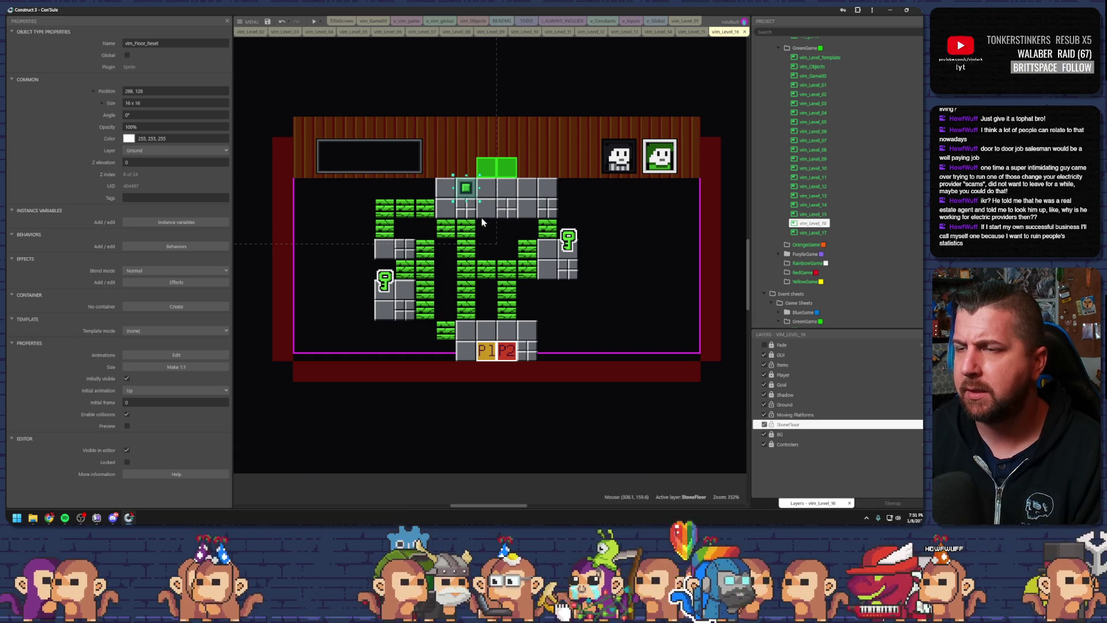
left_click(267, 22)
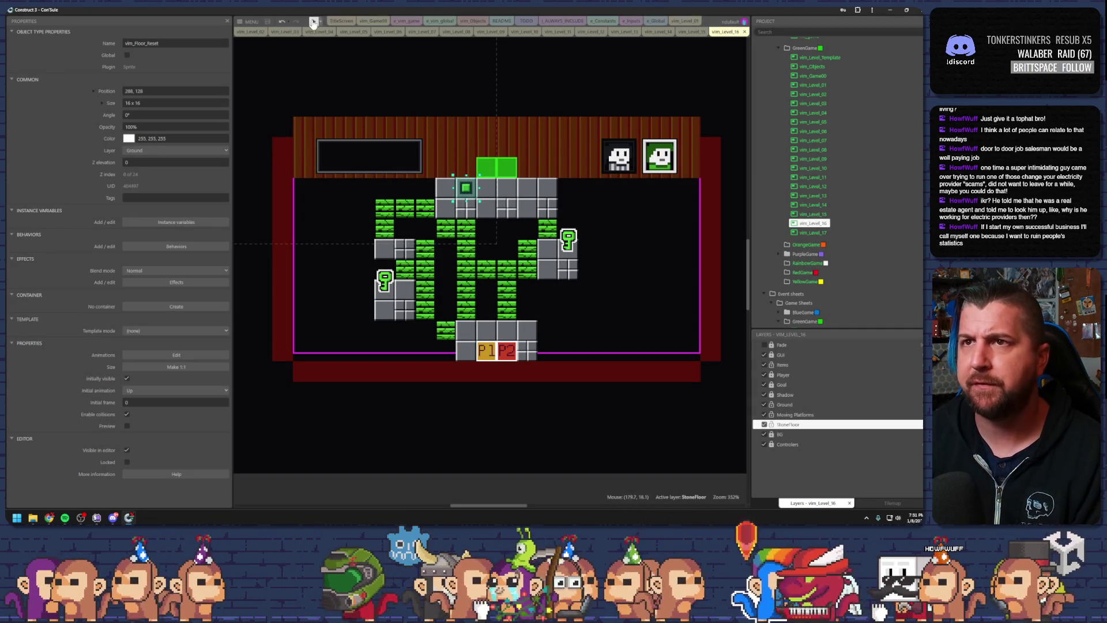
left_click(313, 22)
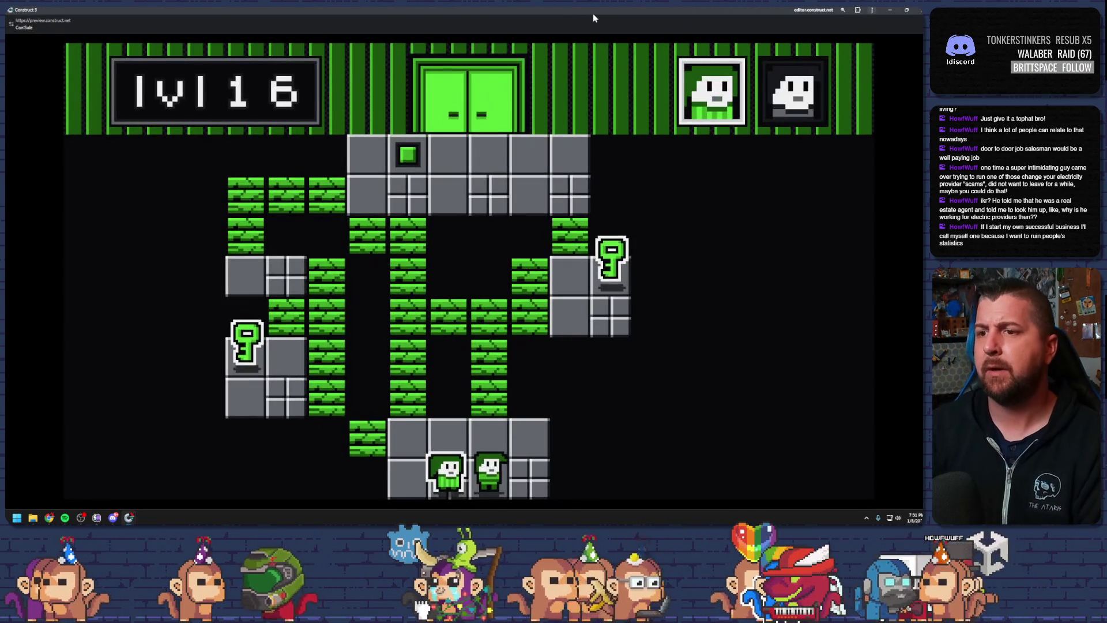
Guide the first character through the green blocks to collect the lower-left key
key("Up")
key("Left")
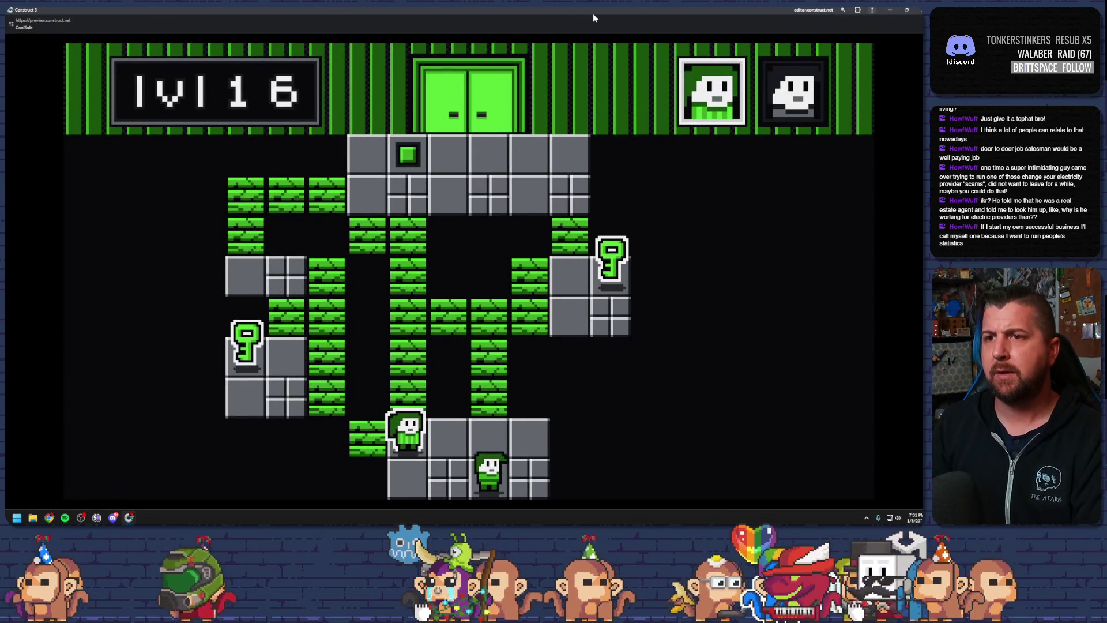
key("Up")
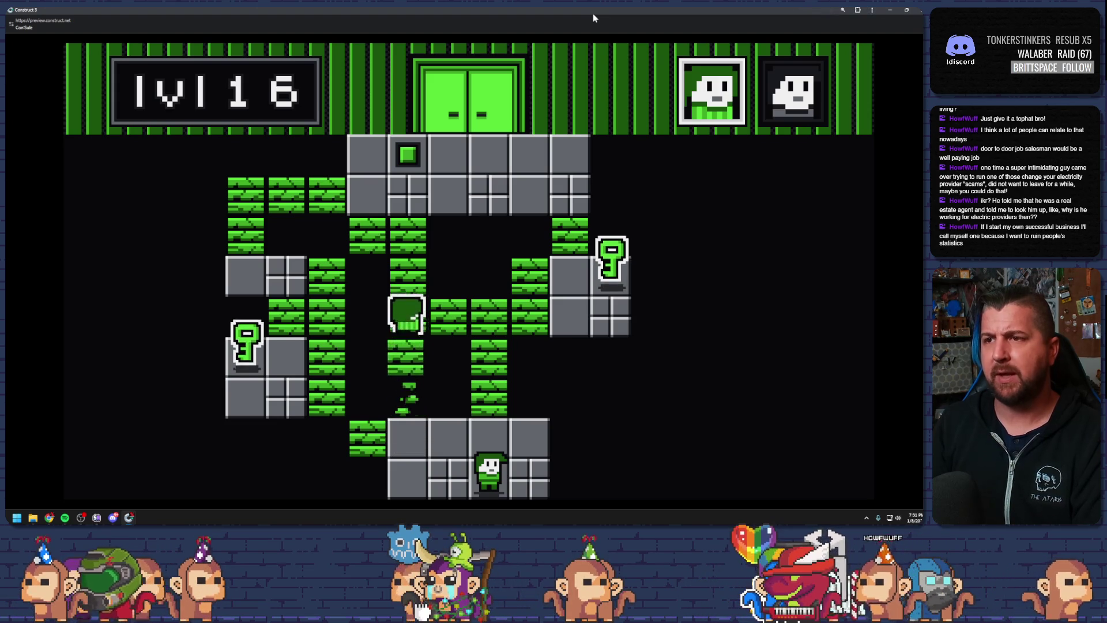
key("Left")
key("Up")
key("Left")
key("Down")
key("Right")
key("Down")
key("Left")
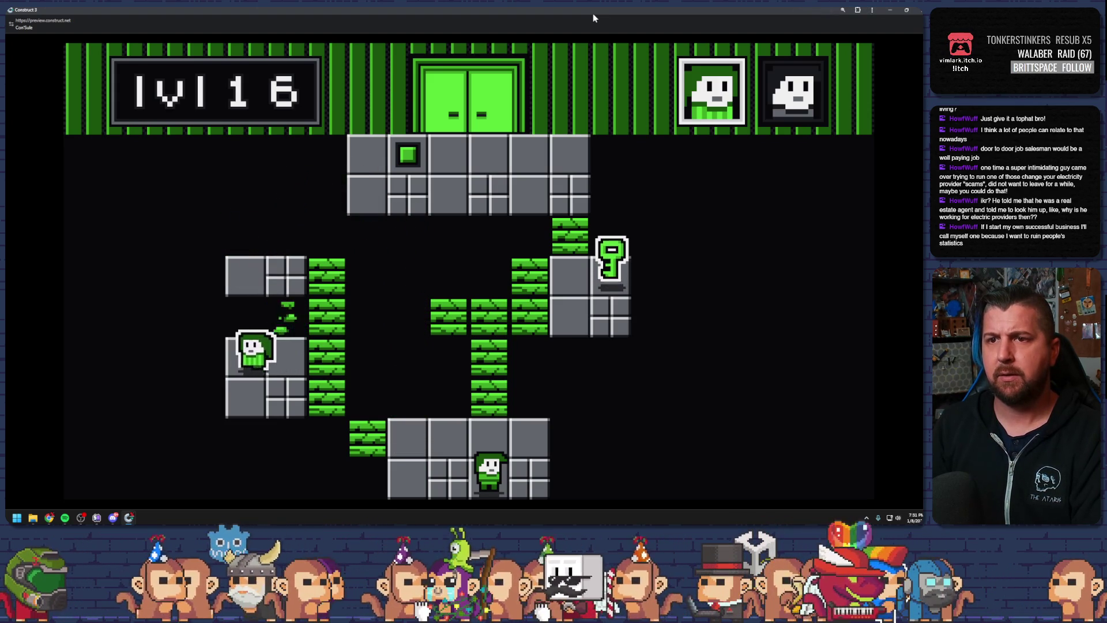
Swap to the bottom character and collect the right key that opens the exit
key("Right")
key("space")
key("Up")
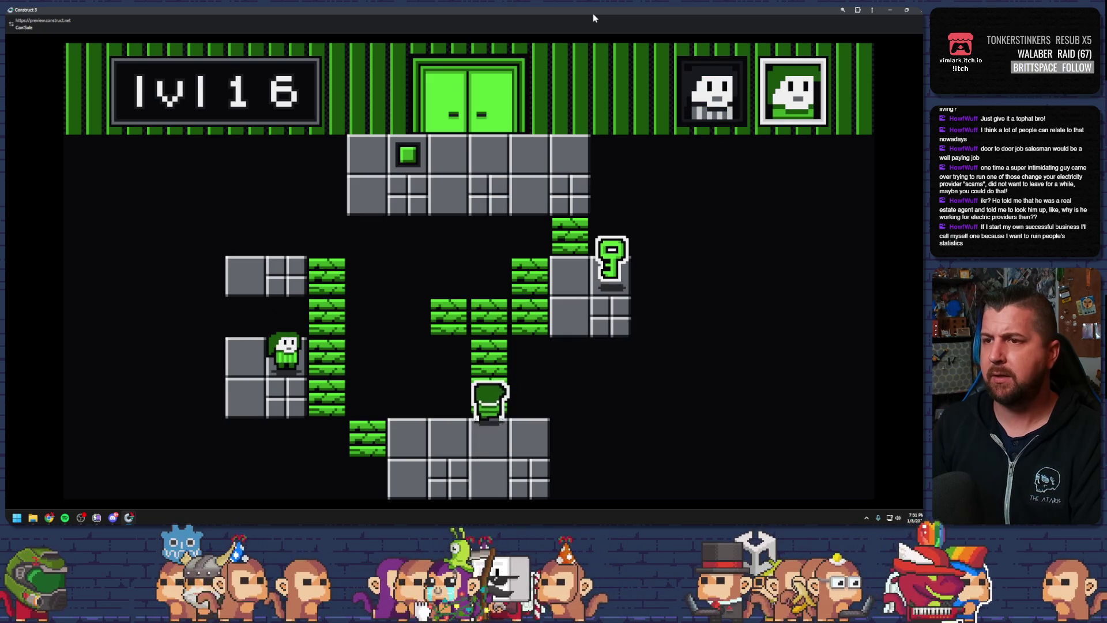
key("Right")
key("Right")
key("Up")
key("Left")
key("Up")
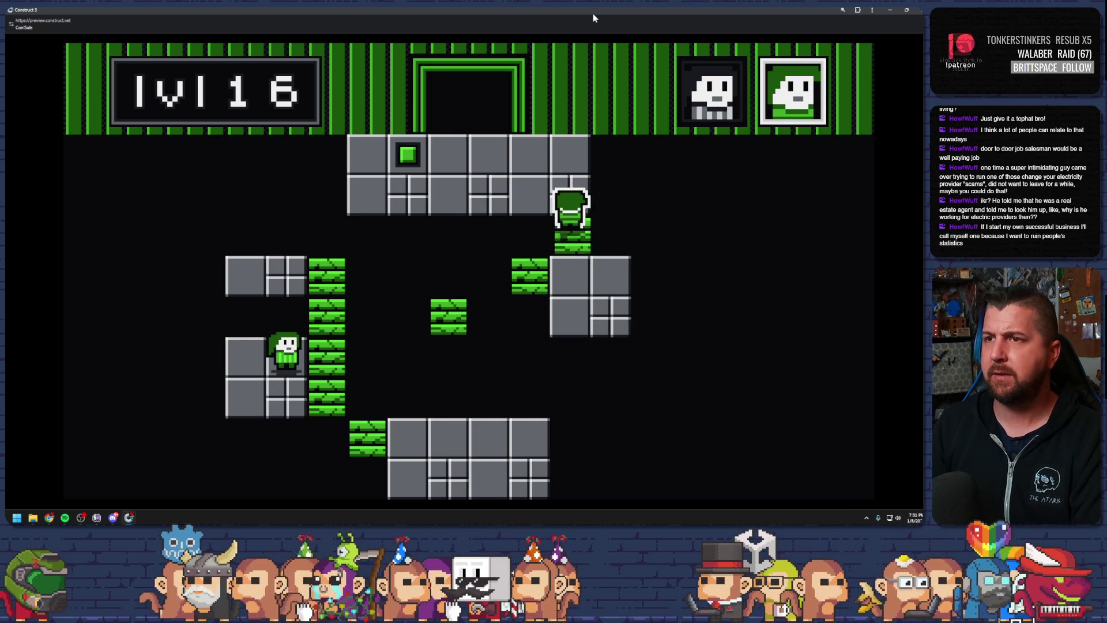
key("Left")
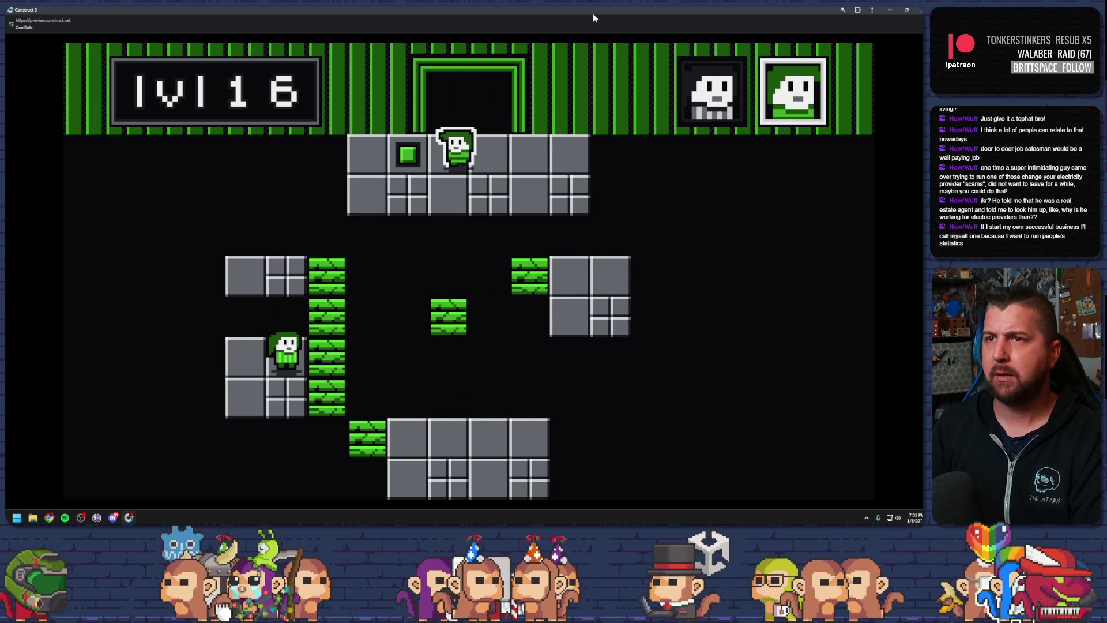
Use the switch to regrow the blocks and slide the other character through the upper blocks
key("space")
key("Right")
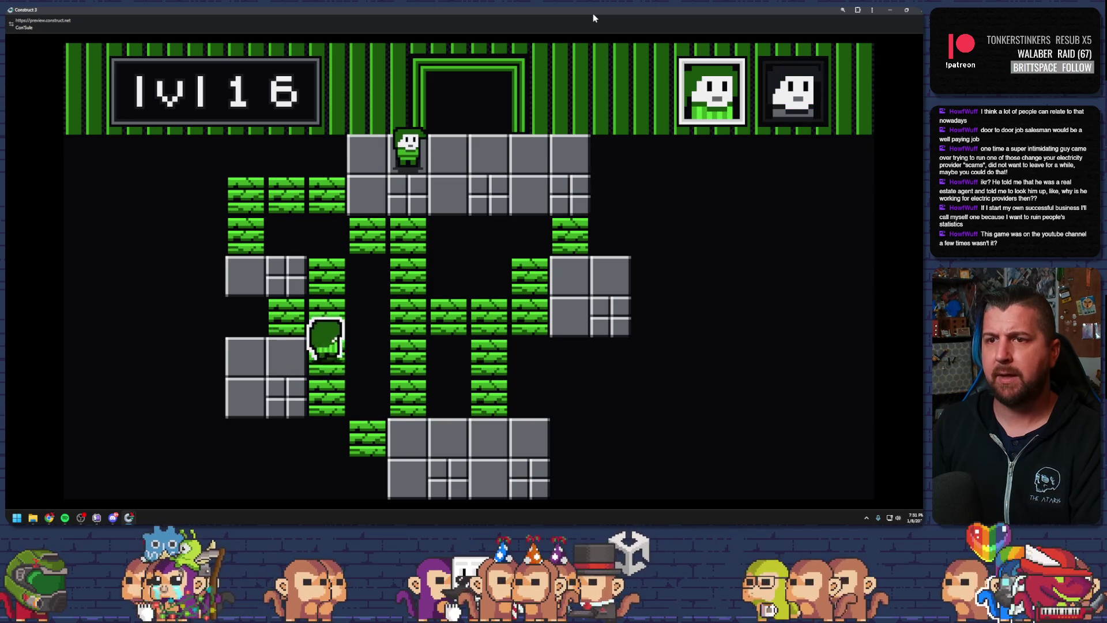
key("Up")
key("Left")
key("Up")
key("Right")
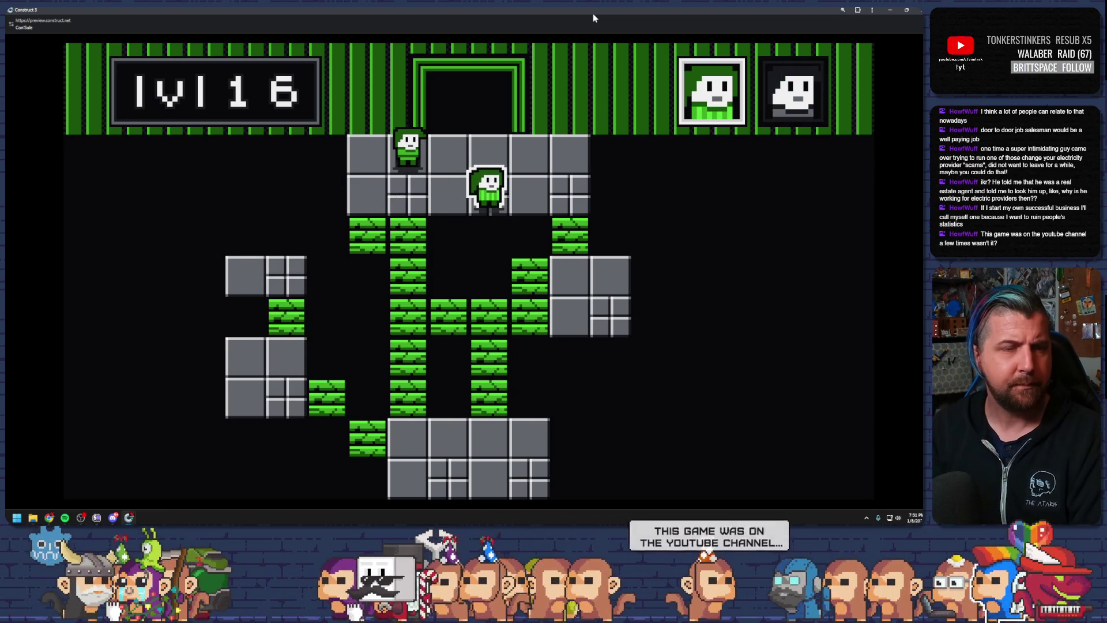
key("Right")
Send both characters into the exit door and close the game preview
key("Up")
key("Right")
key("Up")
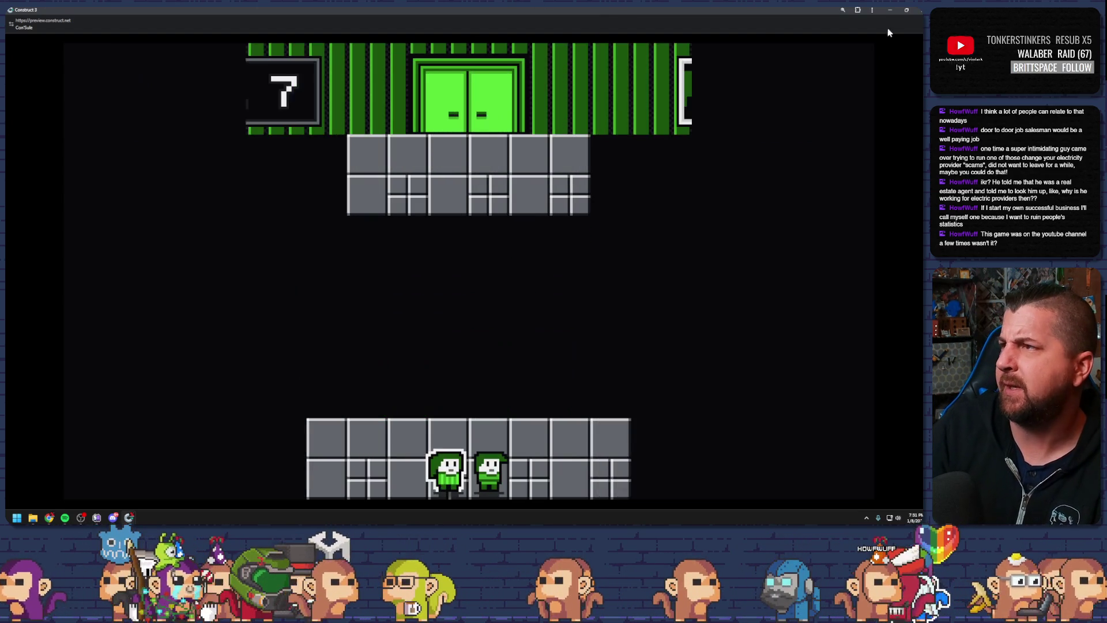
key("alt+F4")
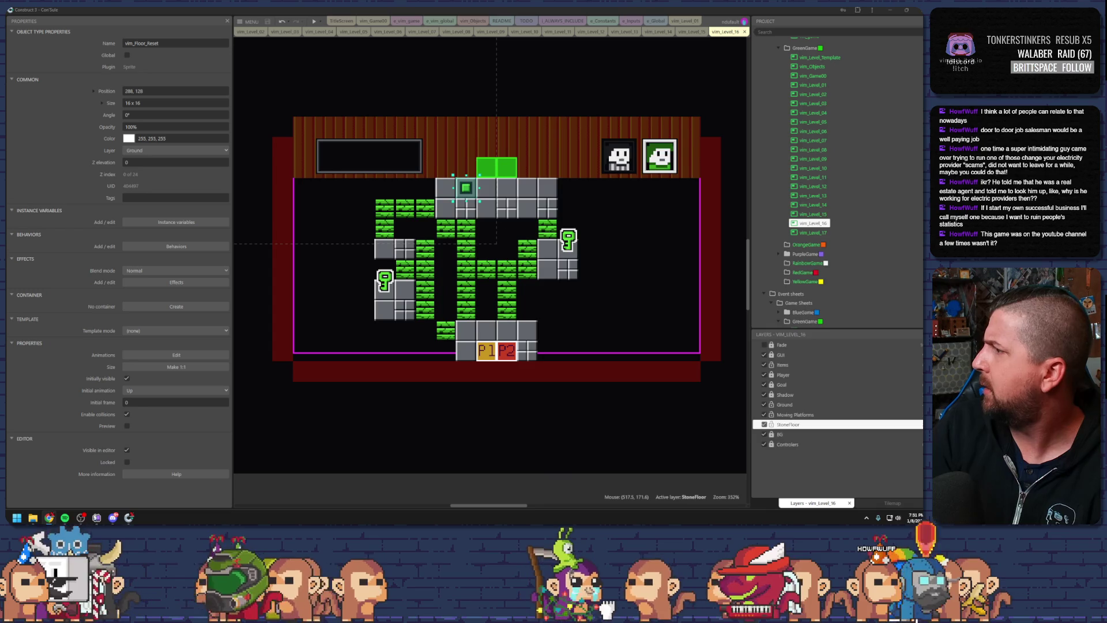
key("alt+Tab")
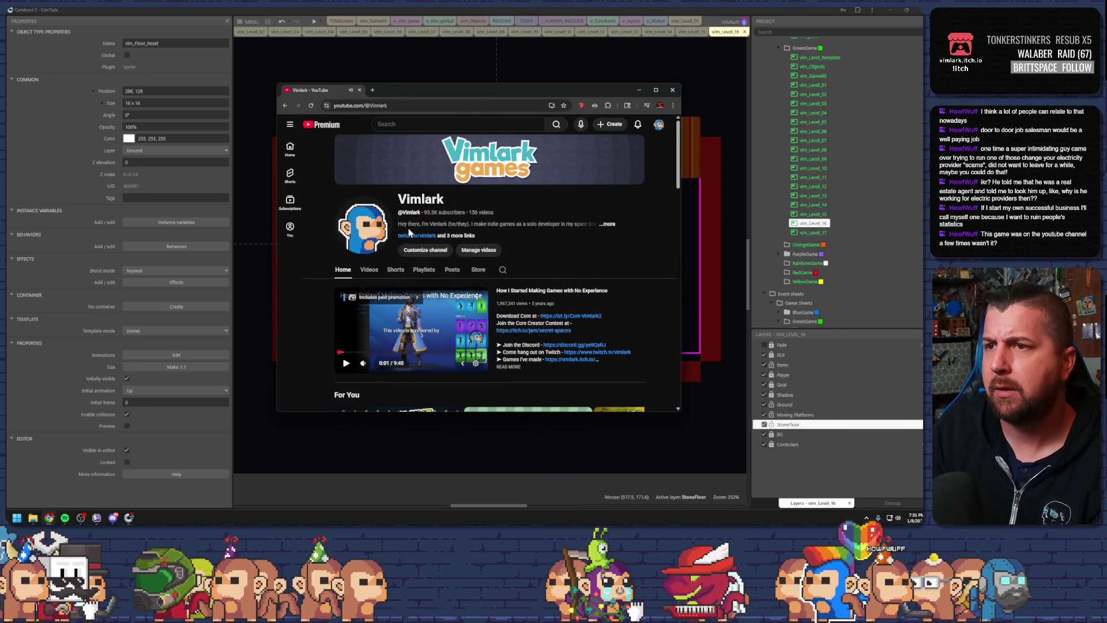
Maximise the browser, browse the channel's Videos list, and open 'Making 2 Games in 1 Week - Game Jam Devlog'
double_click(425, 94)
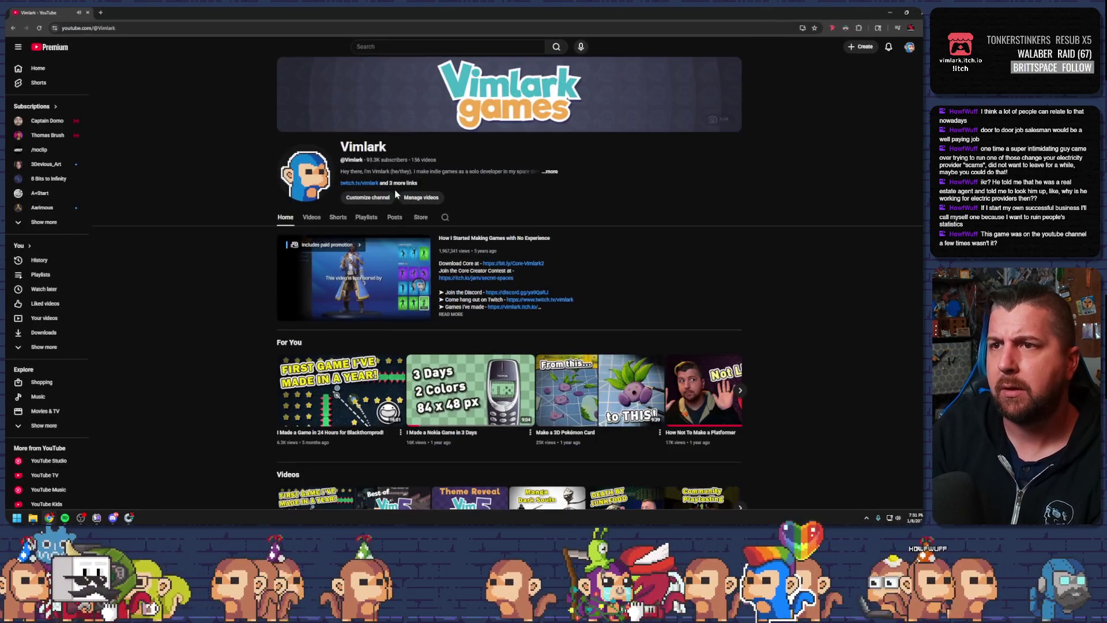
left_click(312, 218)
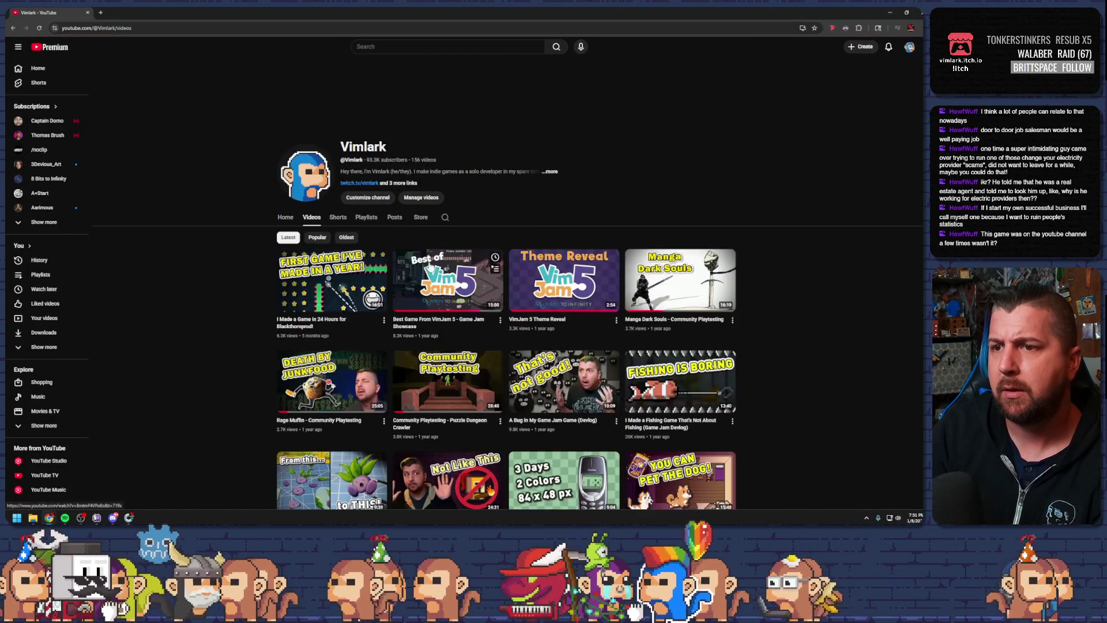
scroll(430, 265, "down", 5)
scroll(429, 265, "down", 10)
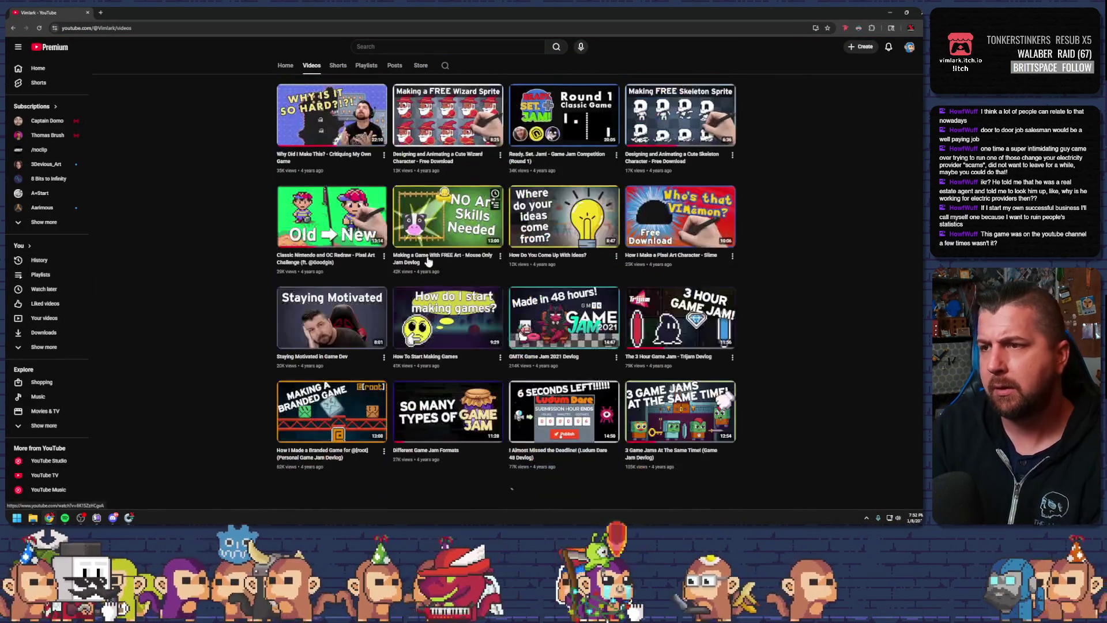
scroll(428, 248, "down", 10)
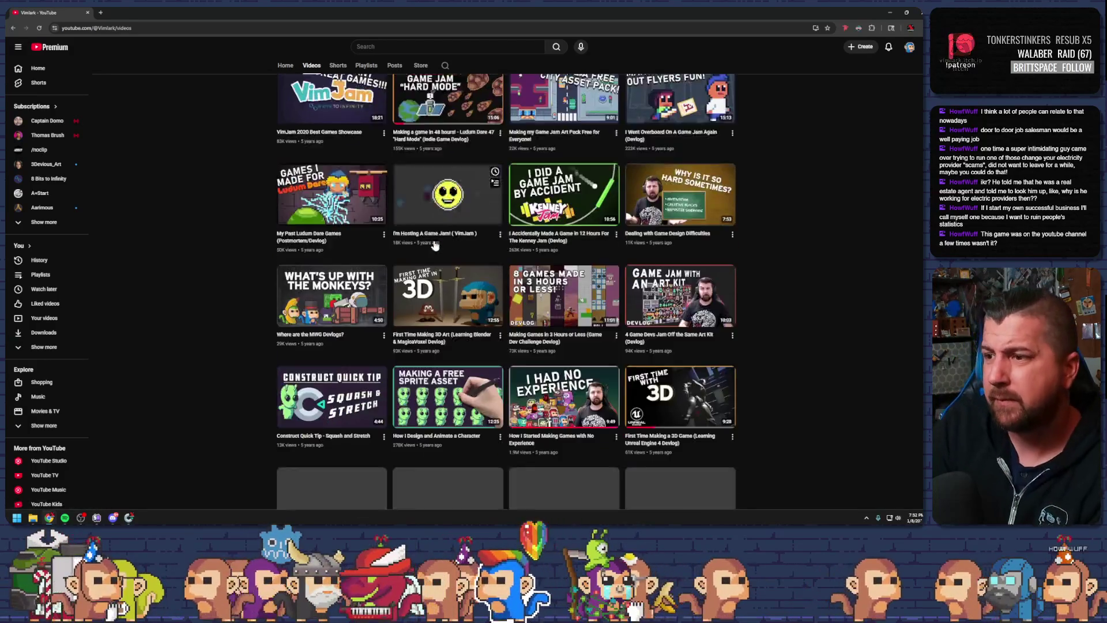
scroll(436, 244, "down", 6)
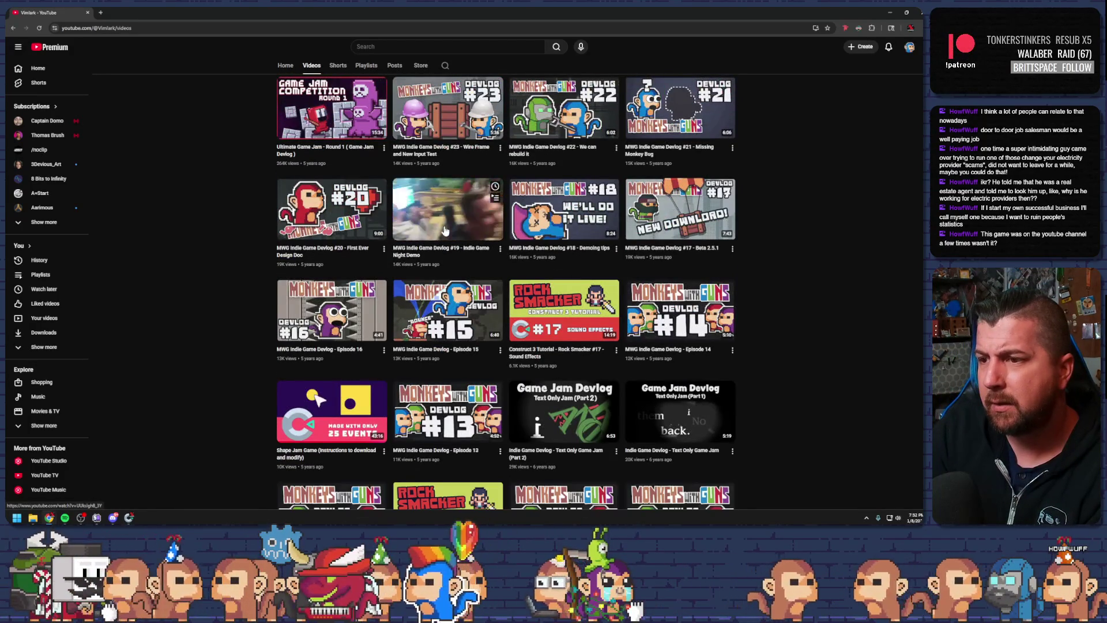
scroll(445, 231, "down", 3)
scroll(445, 231, "down", 10)
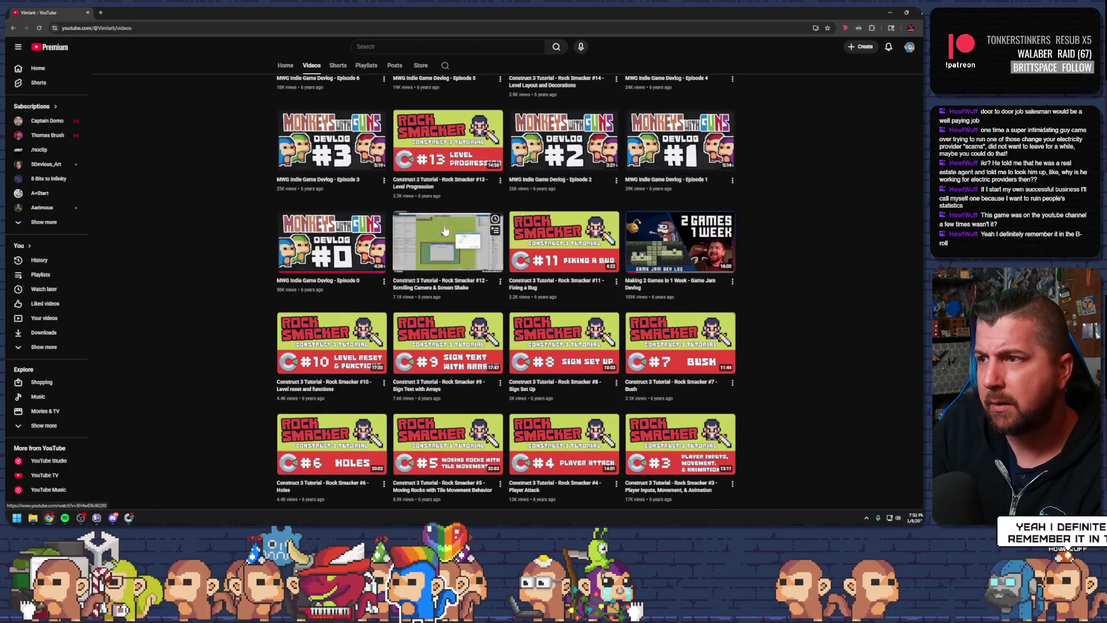
scroll(444, 230, "down", 1)
scroll(444, 231, "down", 3)
scroll(445, 230, "up", 3)
scroll(445, 230, "up", 2)
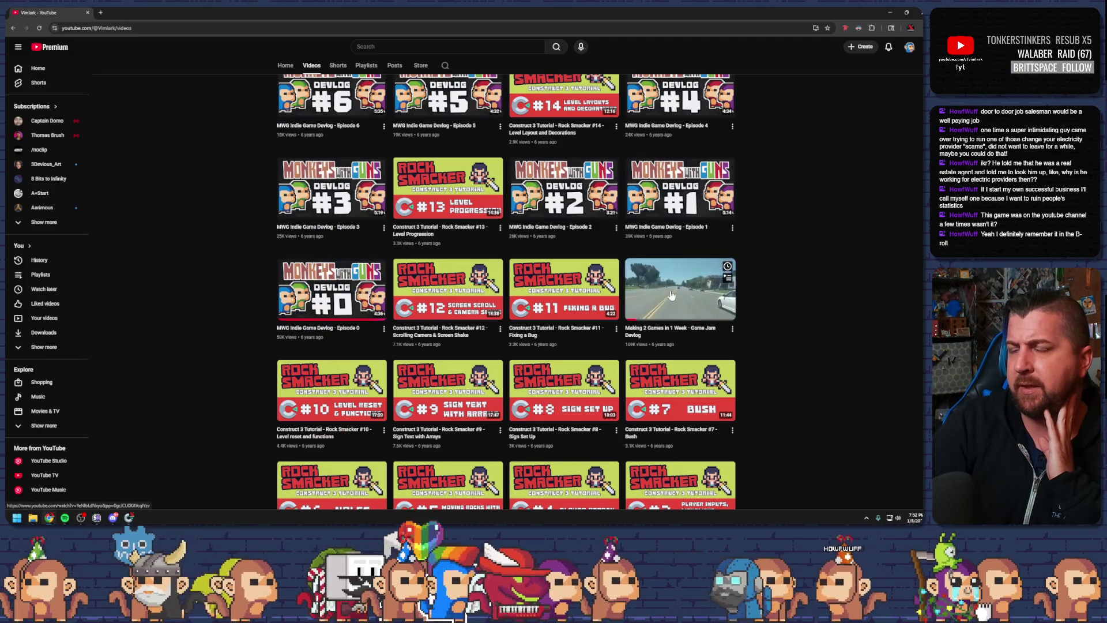
left_click(669, 312)
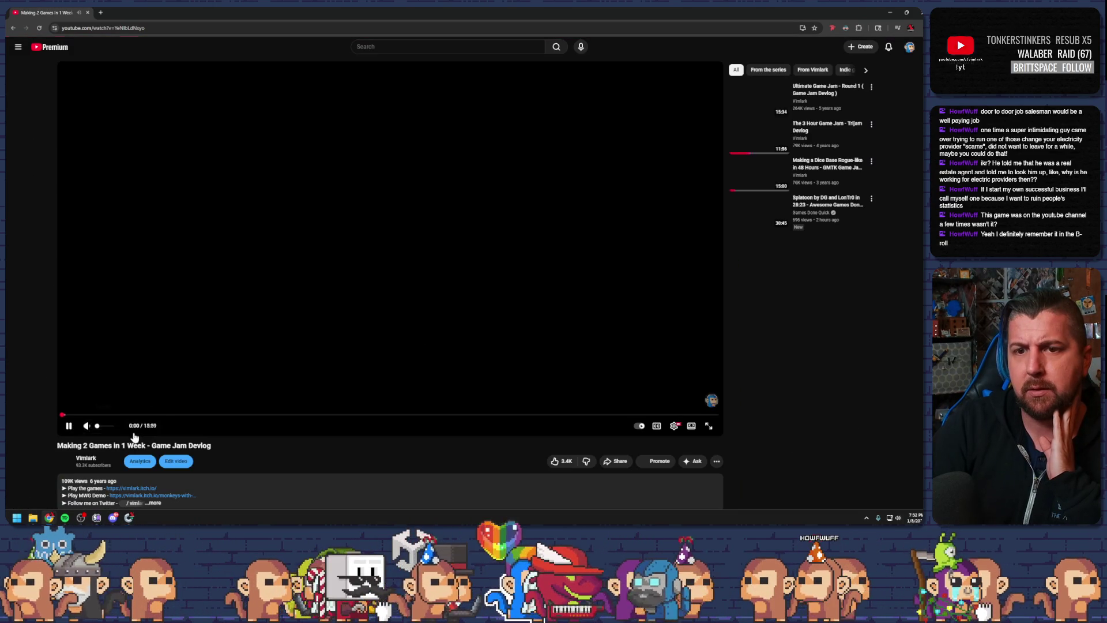
Skim the devlog at 4:09, 5:12, 11:58 and 14:19, then open a new browser tab
left_click_drag(137, 417, 233, 416)
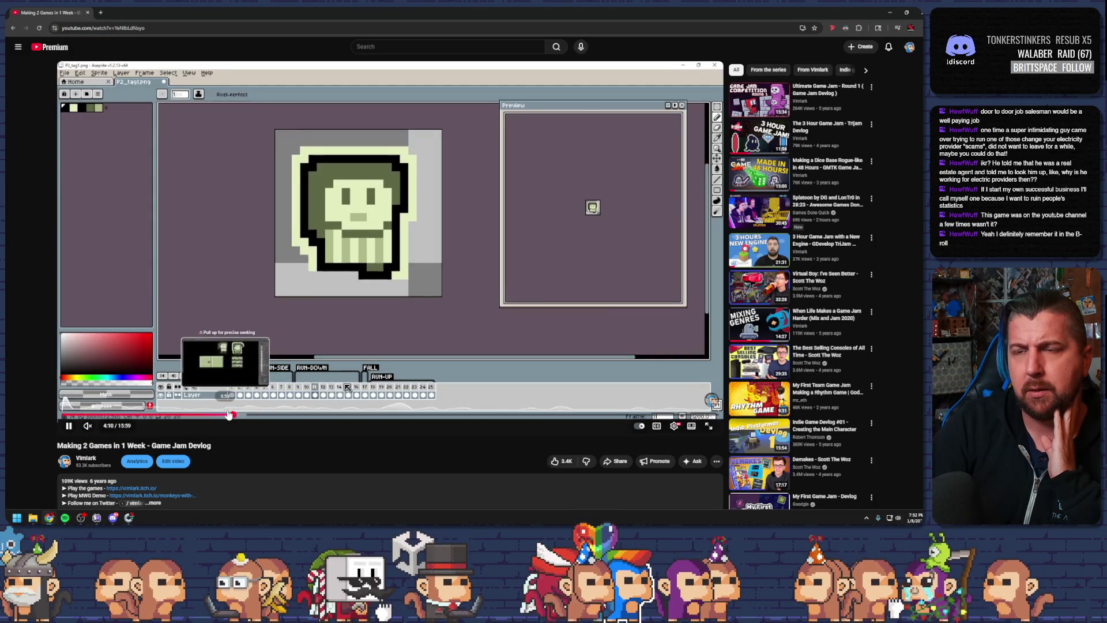
left_click(276, 415)
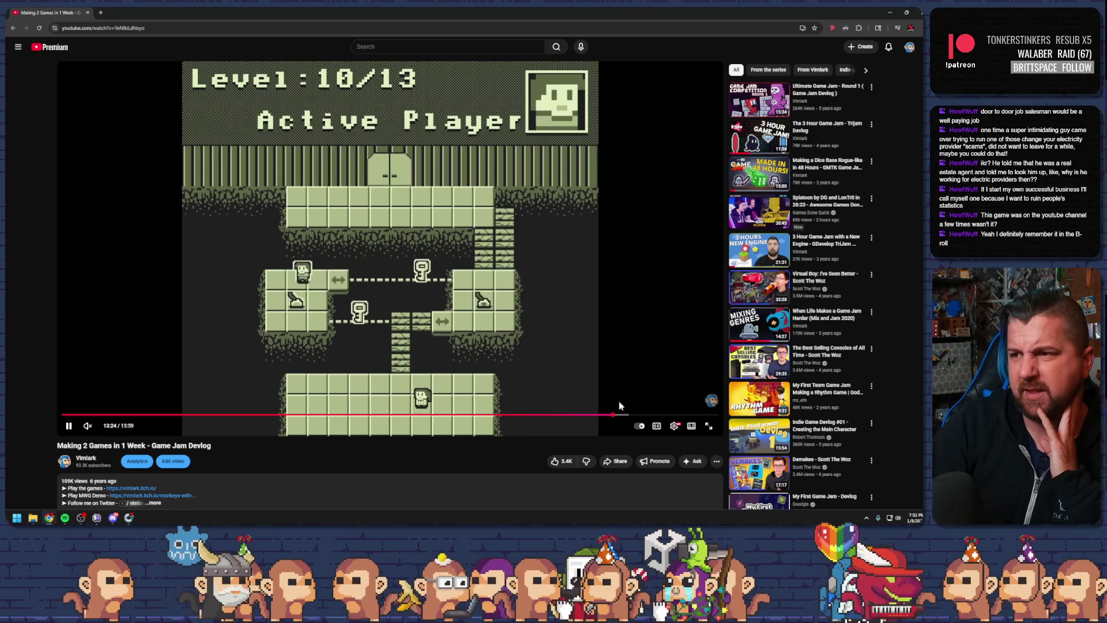
left_click(675, 426)
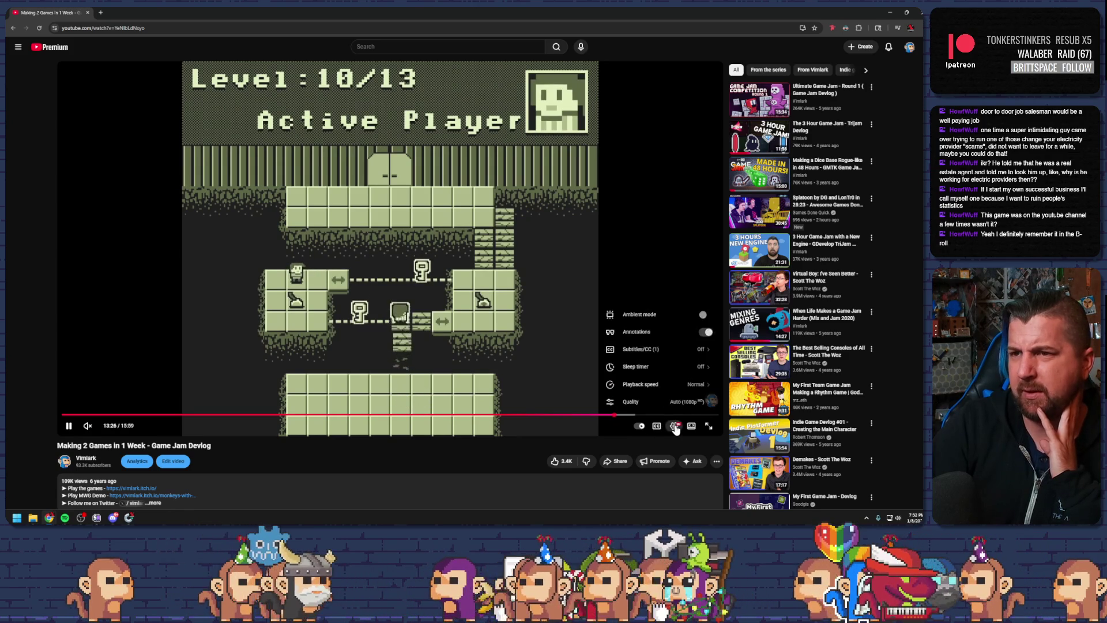
left_click(674, 427)
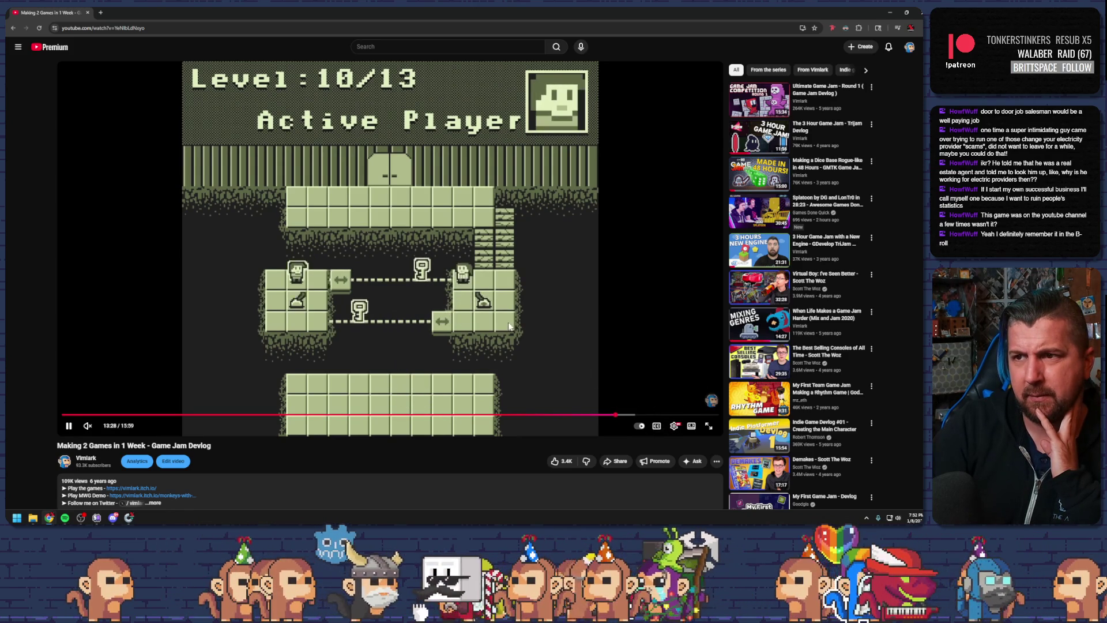
left_click(553, 414)
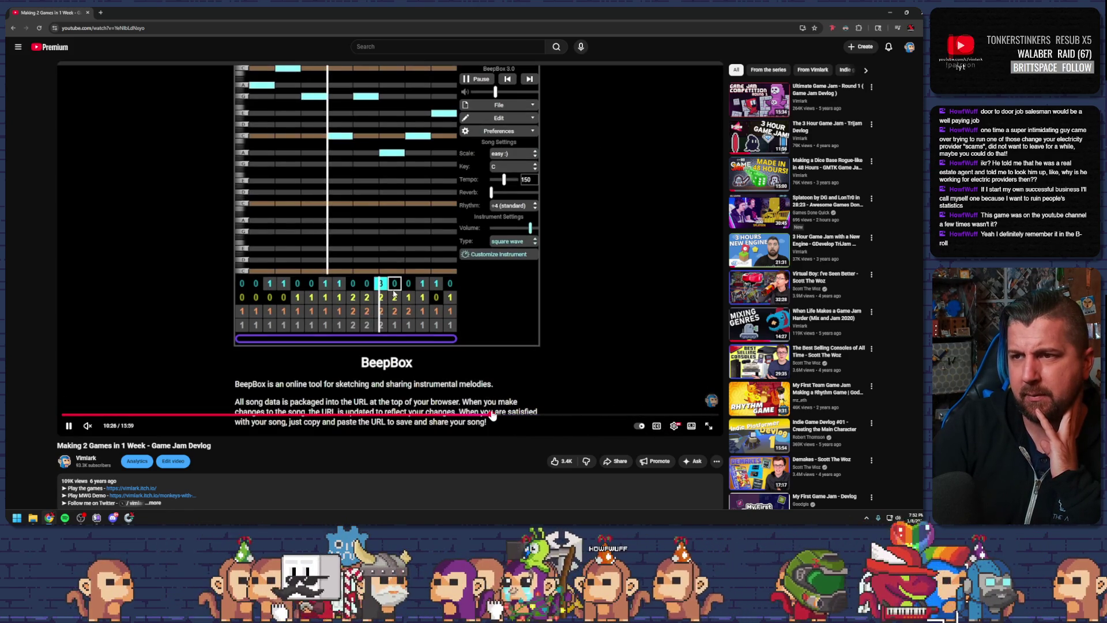
left_click(650, 414)
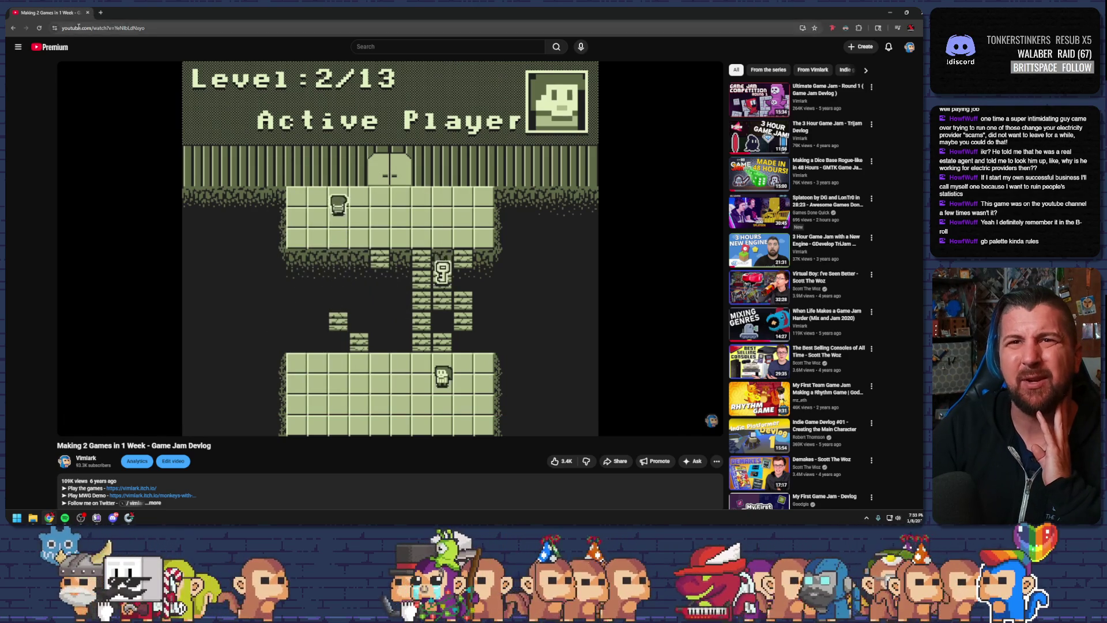
left_click(100, 13)
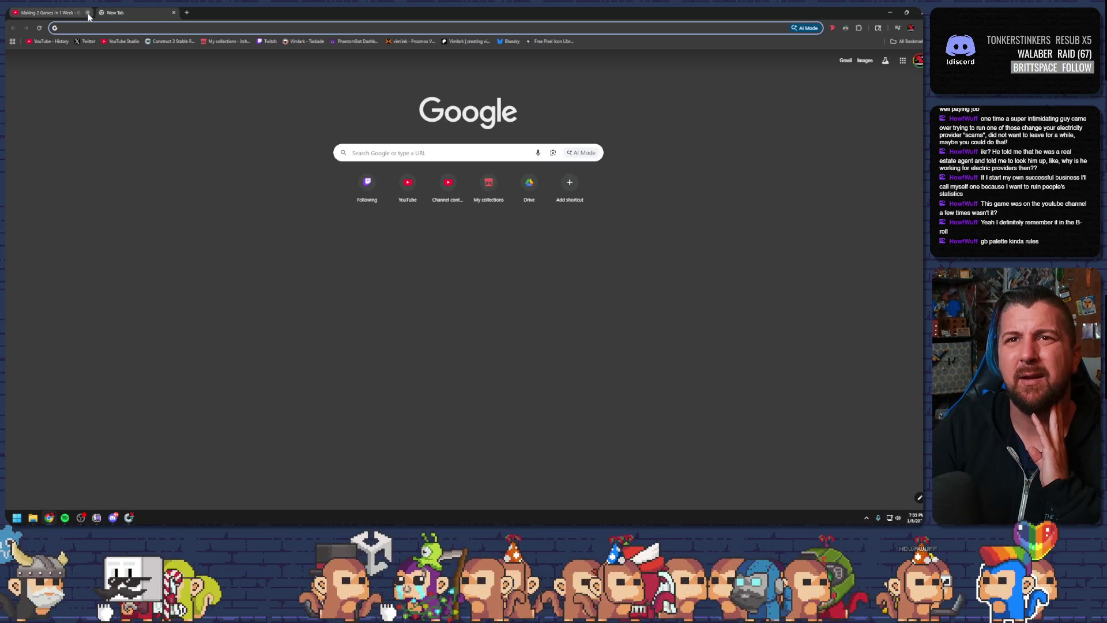
Go to itch.io My collections, open the Cross the Gap page and launch its game fullscreen
left_click(225, 41)
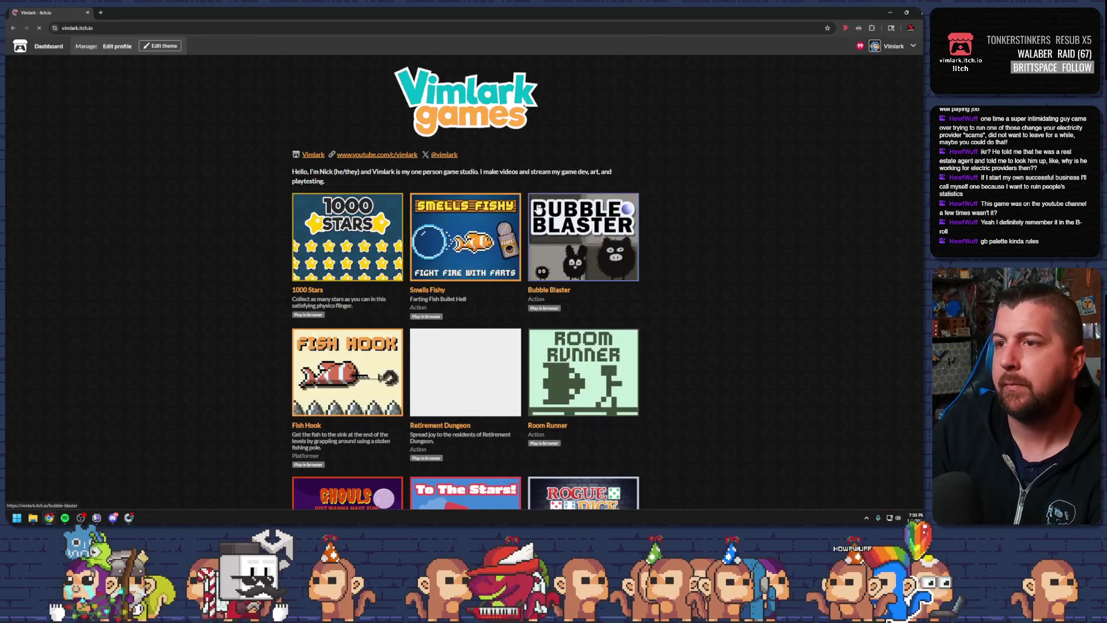
scroll(611, 134, "down", 15)
left_click(432, 100)
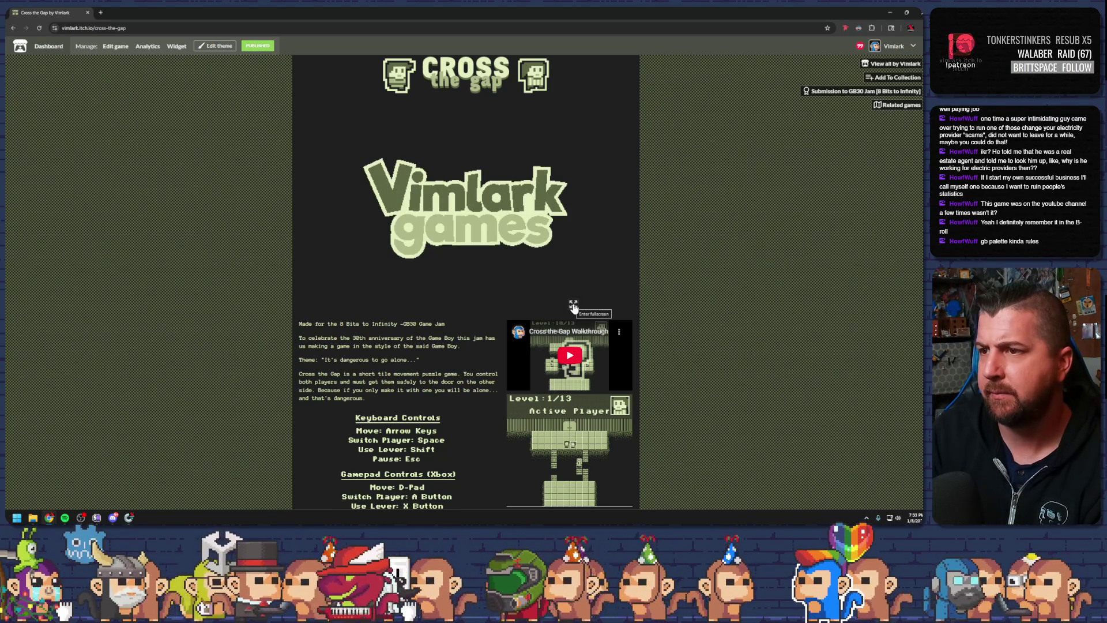
right_click(71, 12)
key("Escape")
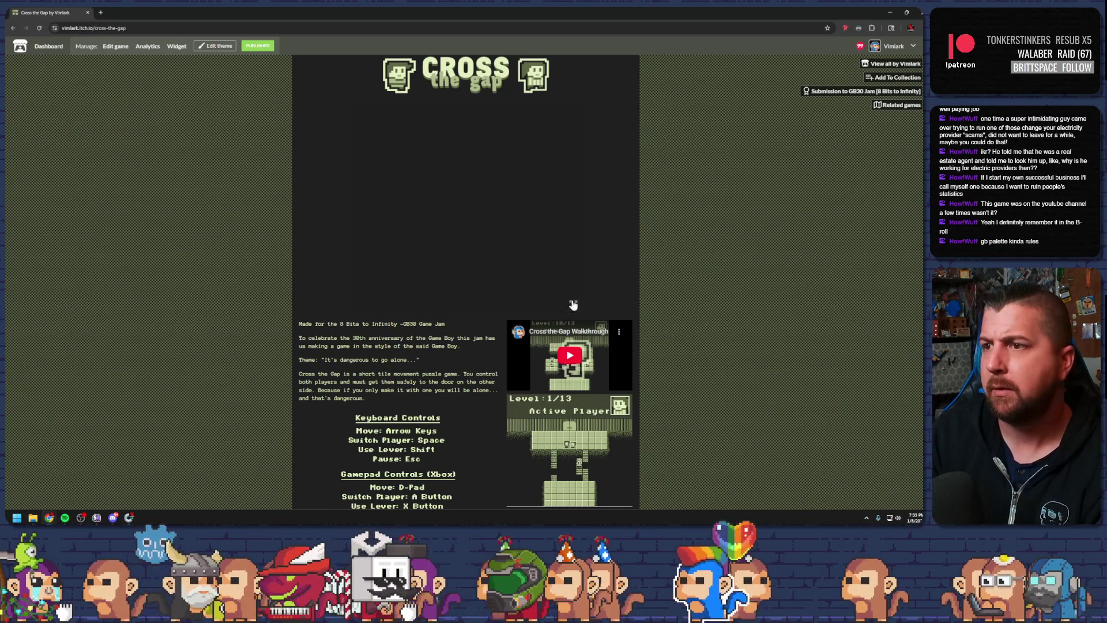
left_click(574, 306)
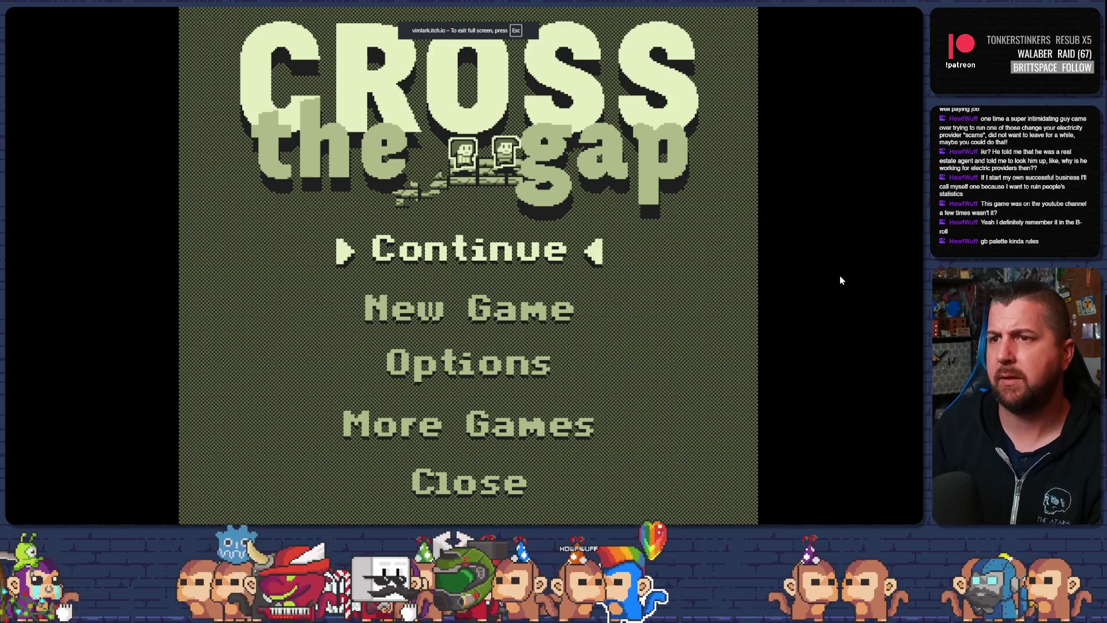
Start a New Game and climb the left player onto the bricks
key("Down")
key("Return")
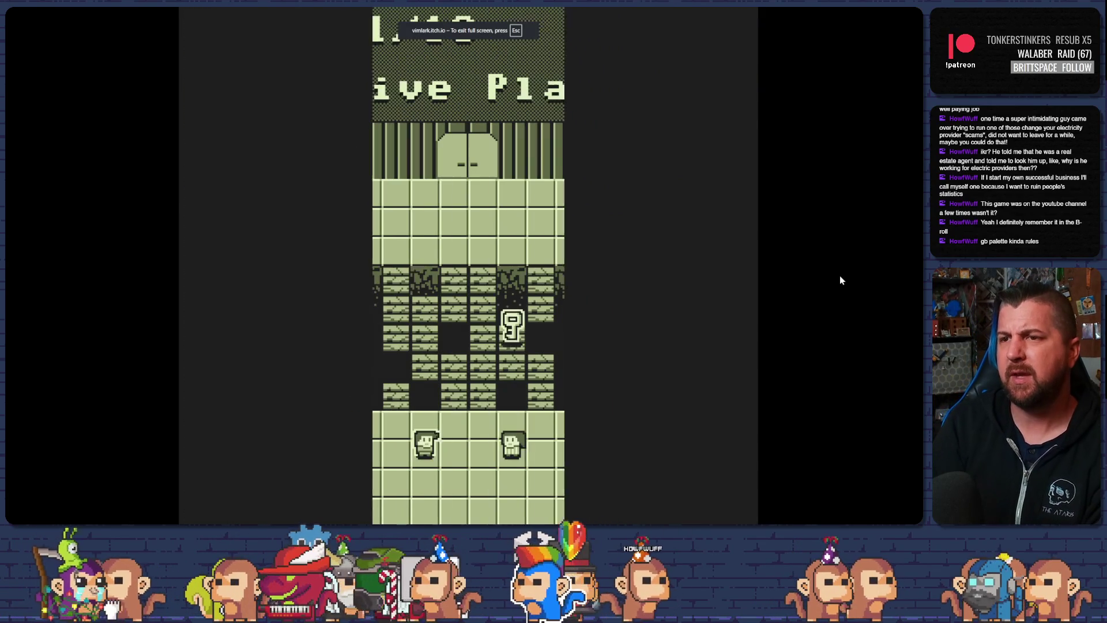
key("Right")
key("Left")
key("Right")
key("Up")
key("Up")
key("Up")
Guide the left player up the brick path onto the top floor
key("Left")
key("Up")
key("Left")
key("Up")
key("Right")
key("Right")
key("Up")
key("Up")
key("Up")
key("Left")
key("Right")
key("Right")
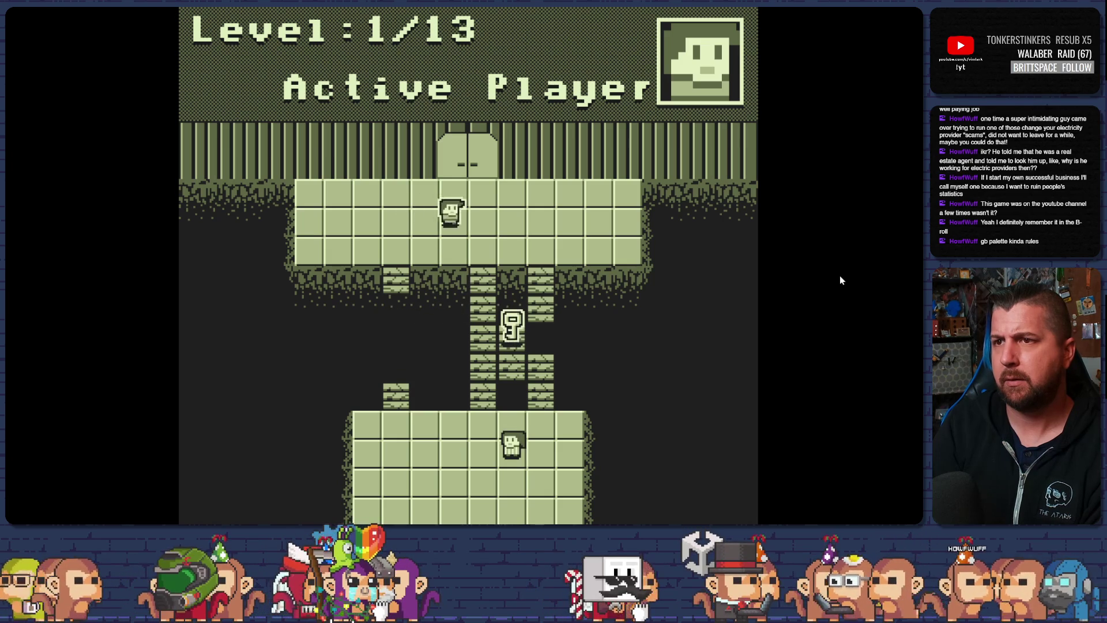
key("Left")
key("Left")
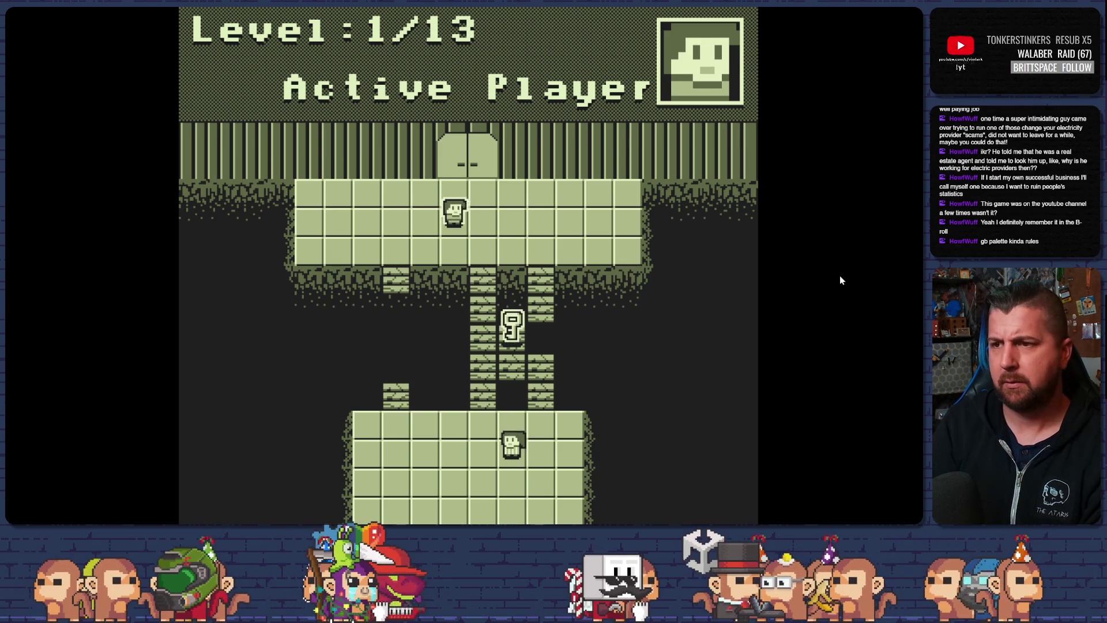
Switch to the bottom player, climb the brick column and collect the key
key("space")
key("Left")
key("Up")
key("Up")
key("Right")
key("Up")
key("Left")
key("Up")
key("Up")
key("Up")
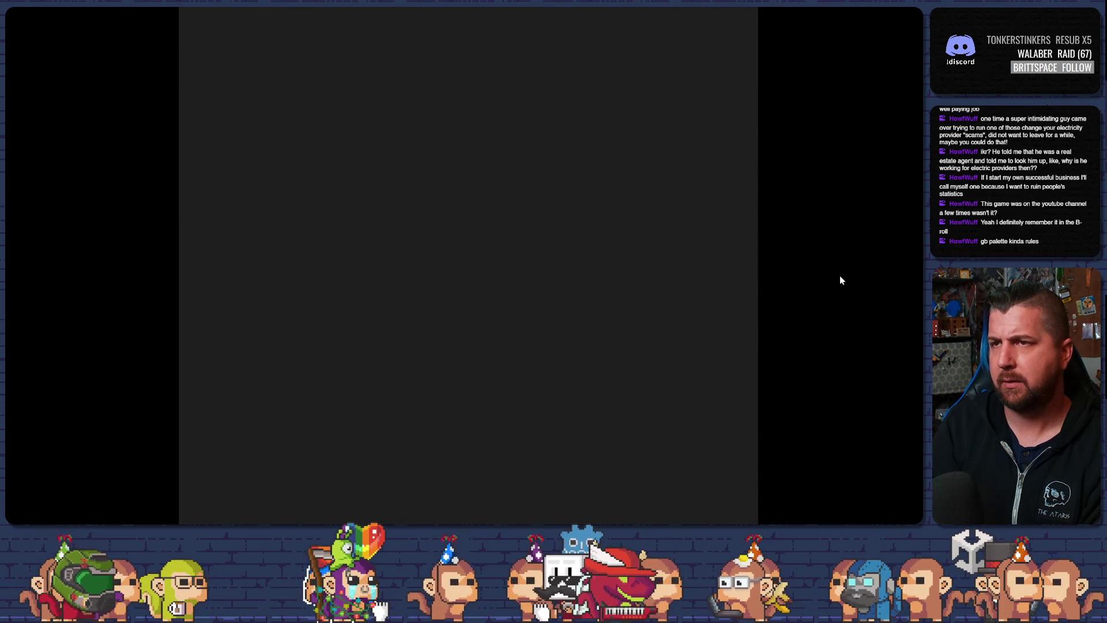
Bring both players onto the top floor to clear level 1, then exit fullscreen
key("Right")
key("Up")
key("Up")
key("Left")
key("Up")
key("Up")
key("Up")
key("space")
key("Up")
key("Up")
key("Up")
key("Up")
key("Left")
key("Up")
key("Up")
key("Up")
key("Escape")
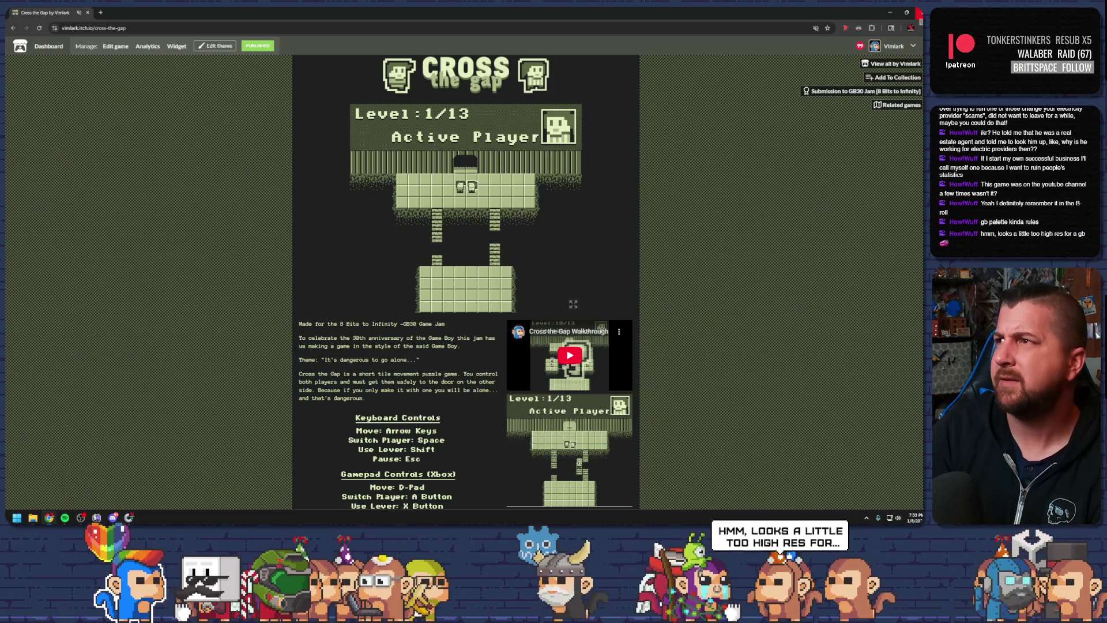
key("alt+Tab")
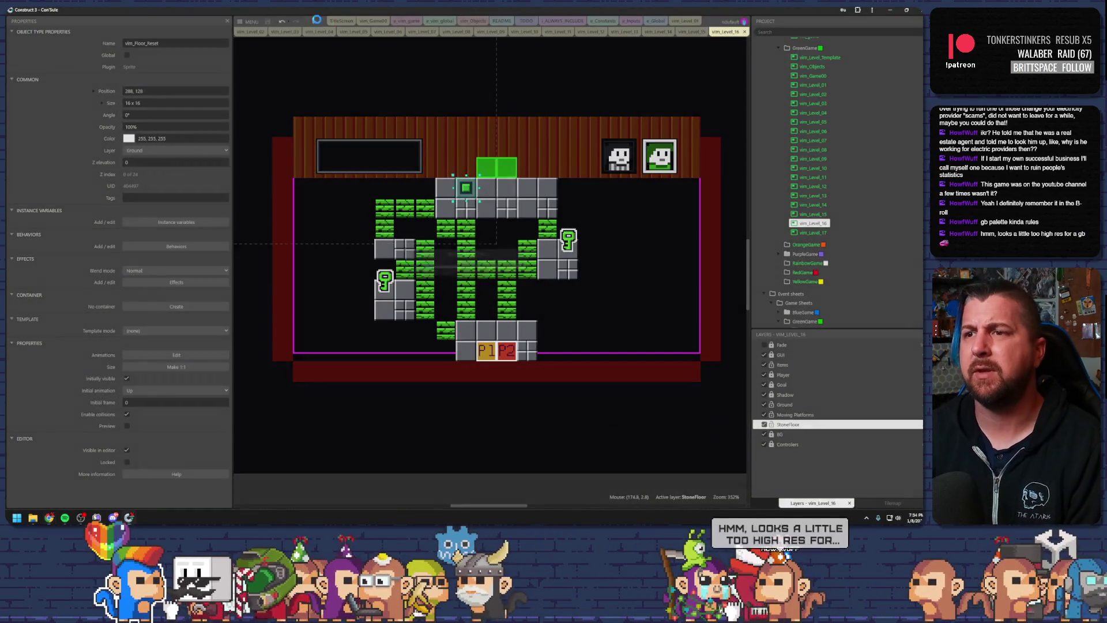
left_click(312, 21)
key("Up")
key("Right")
key("Down")
key("Left")
key("Right")
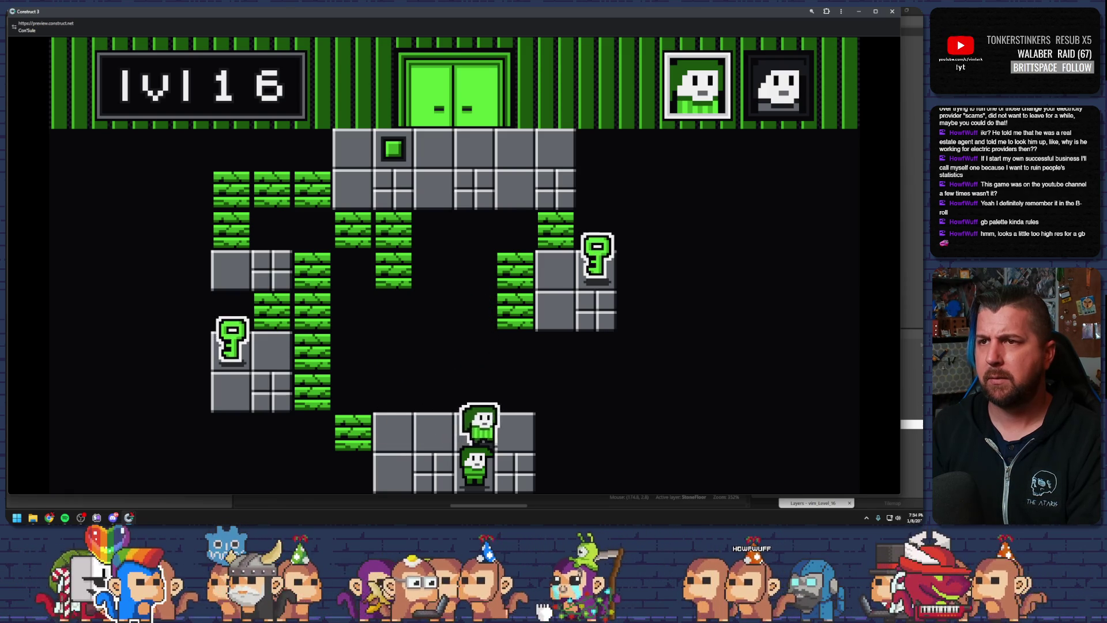
key("Left")
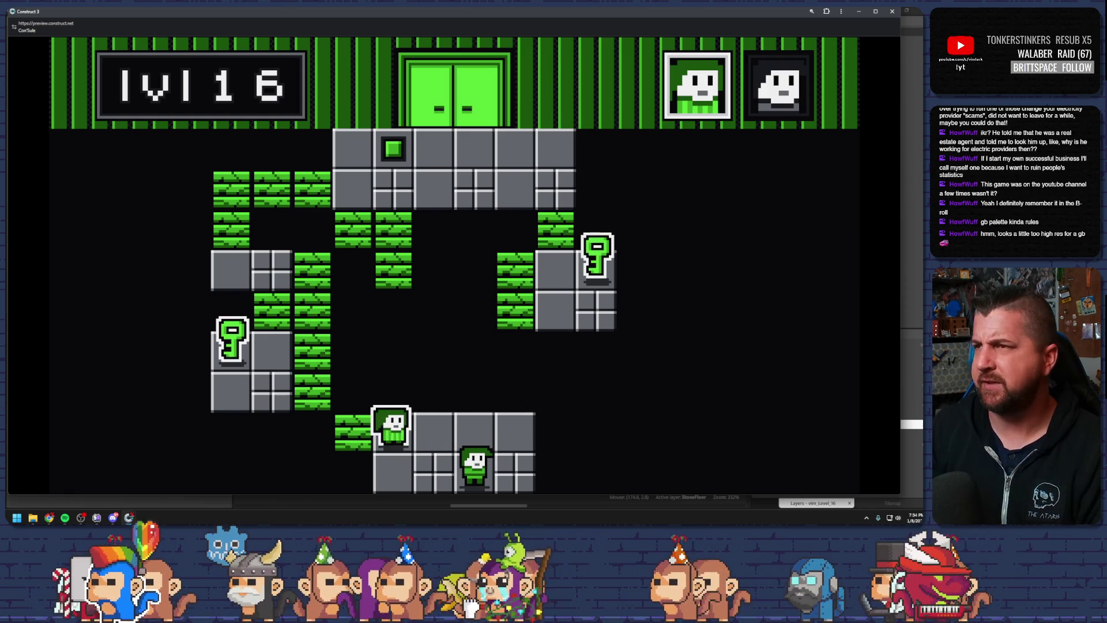
key("alt+F4")
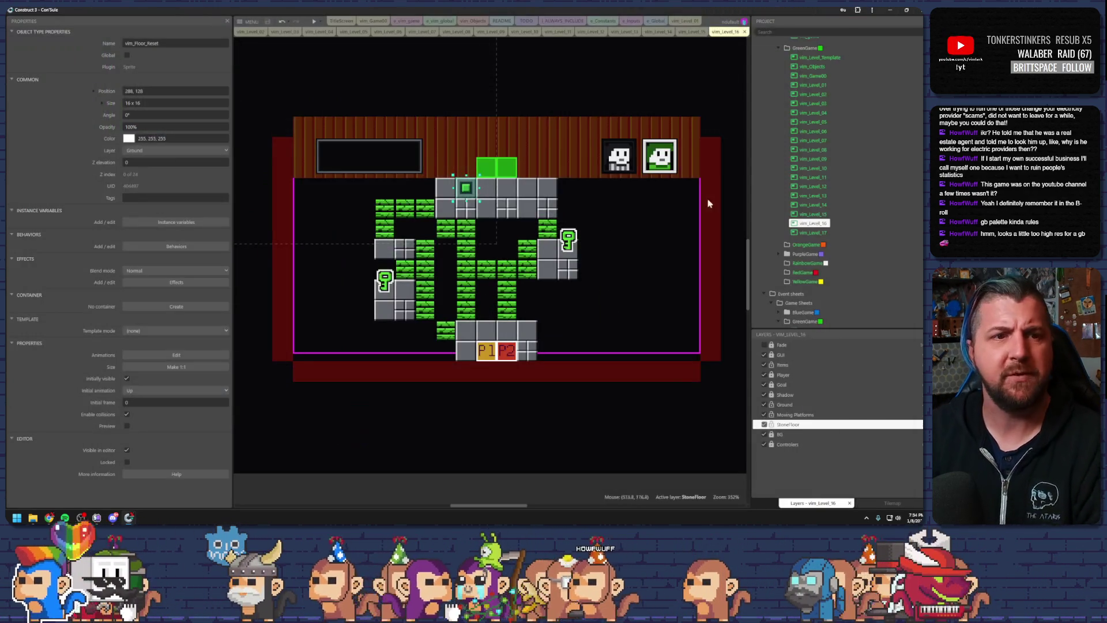
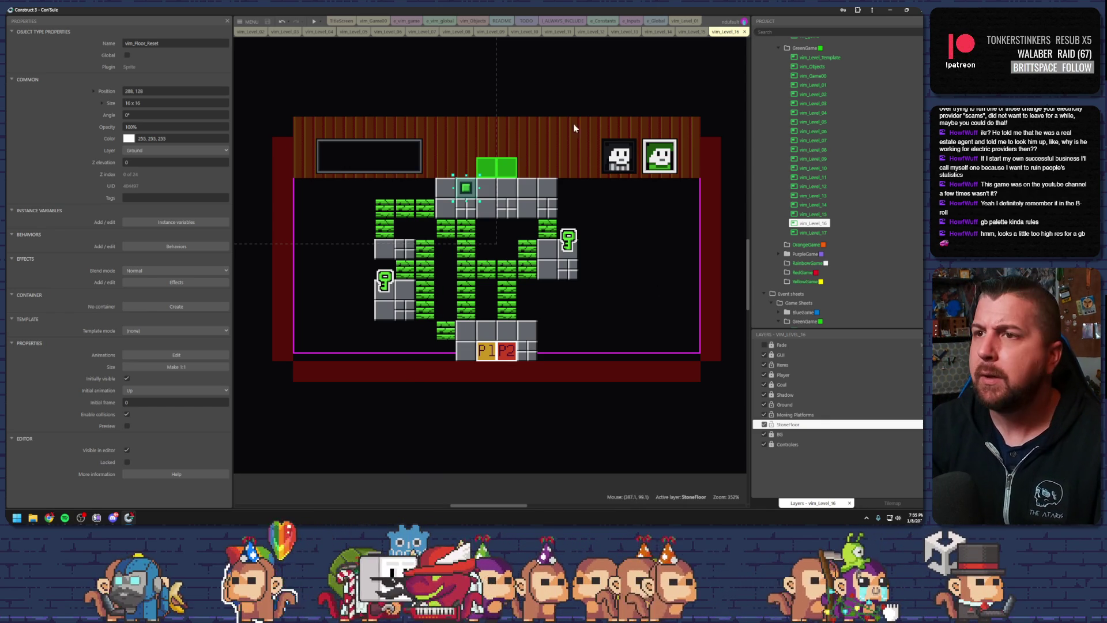
Deselect the vim_Floor_Reset sprite by clicking empty canvas in level 16
left_click(551, 98)
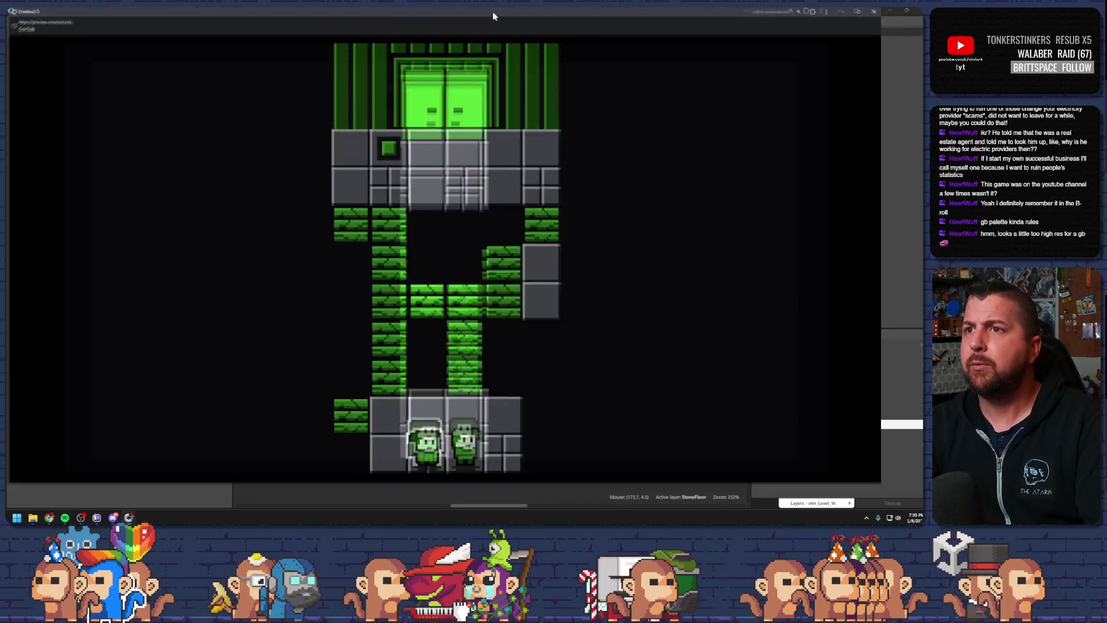
Guide the first player up the grass column and around to collect the left key
key("Left")
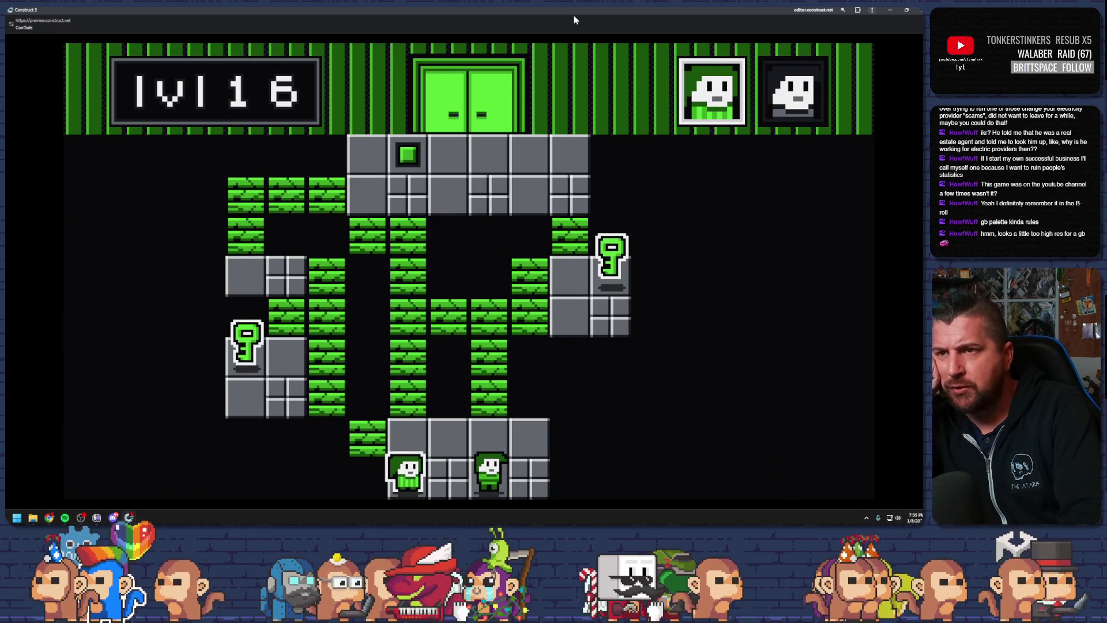
key("Up")
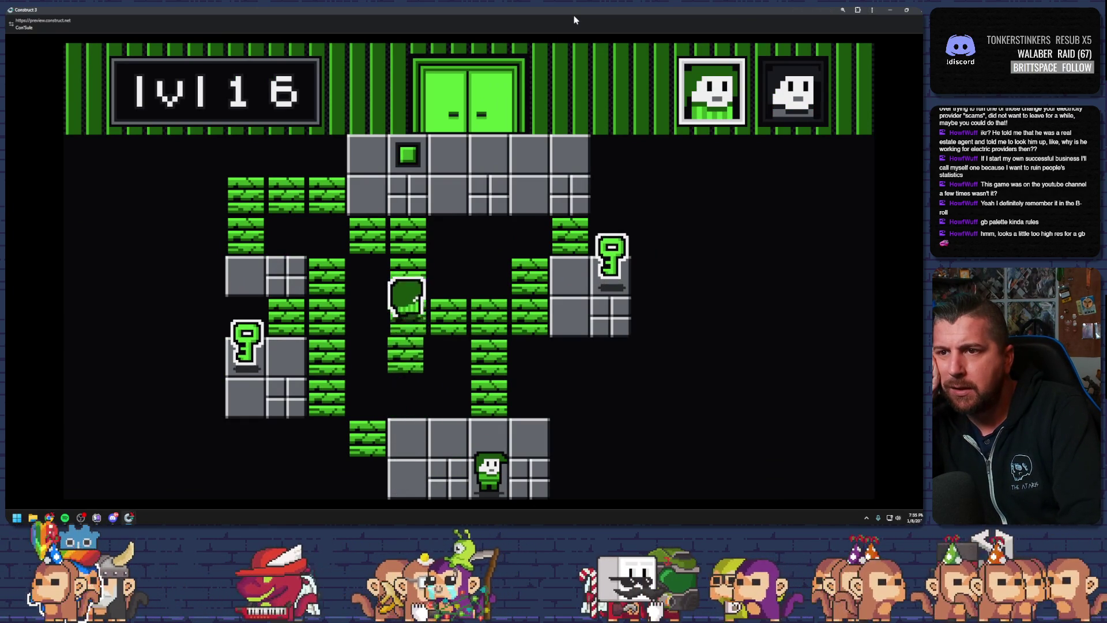
key("Left")
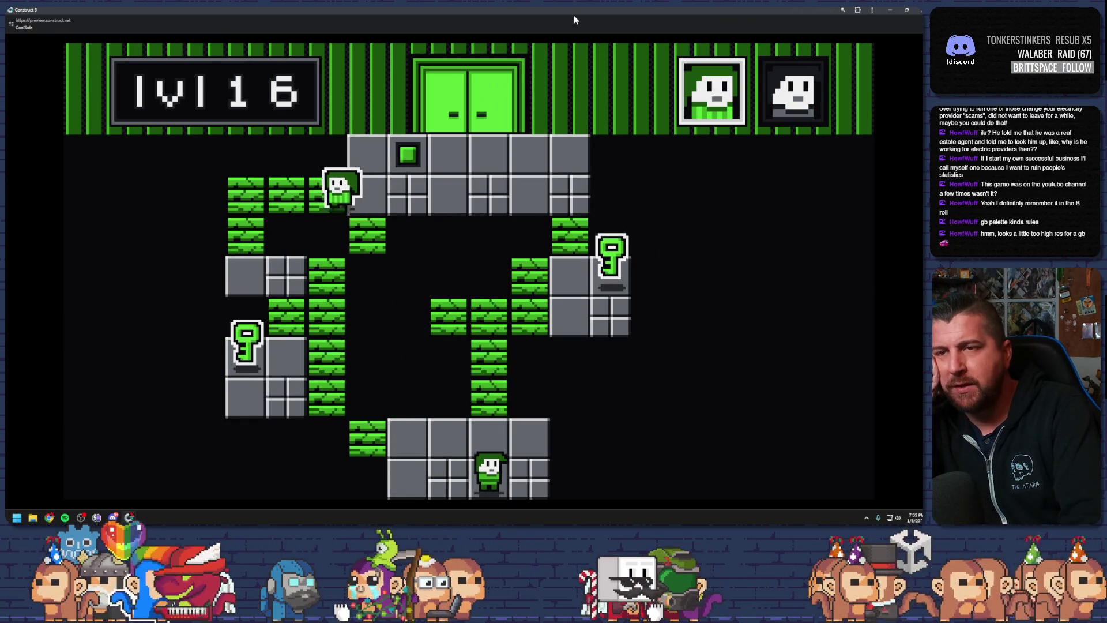
key("Down")
key("Right")
key("Down")
key("Left")
Switch players, climb the grass column and collect the right key to open the door
key("Right")
key("space")
key("Up")
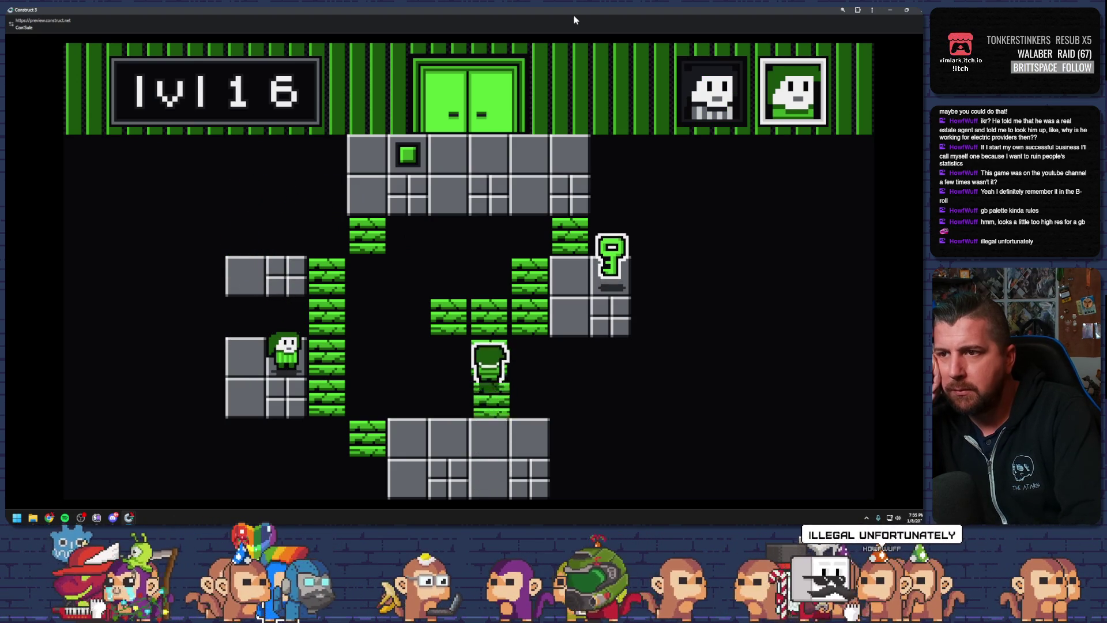
key("Right")
key("Up")
key("Left")
key("Up")
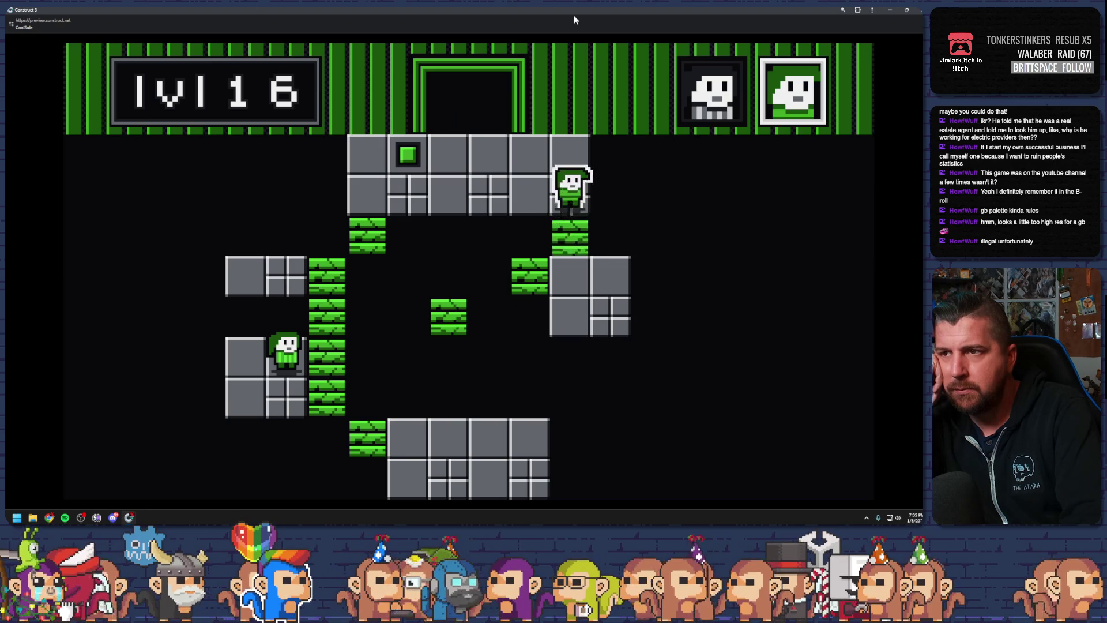
Bring both players into the doorway, then close the preview with Alt+F4
key("Left")
key("Left")
key("space")
key("Up")
key("Left")
key("Up")
key("Right")
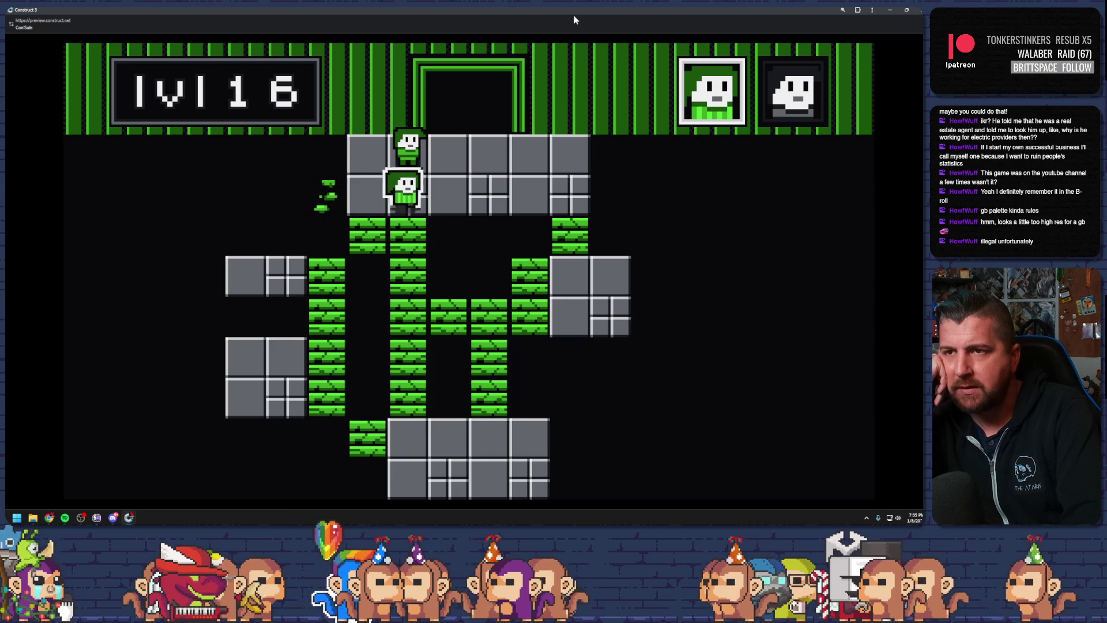
key("Up")
key("Right")
key("Up")
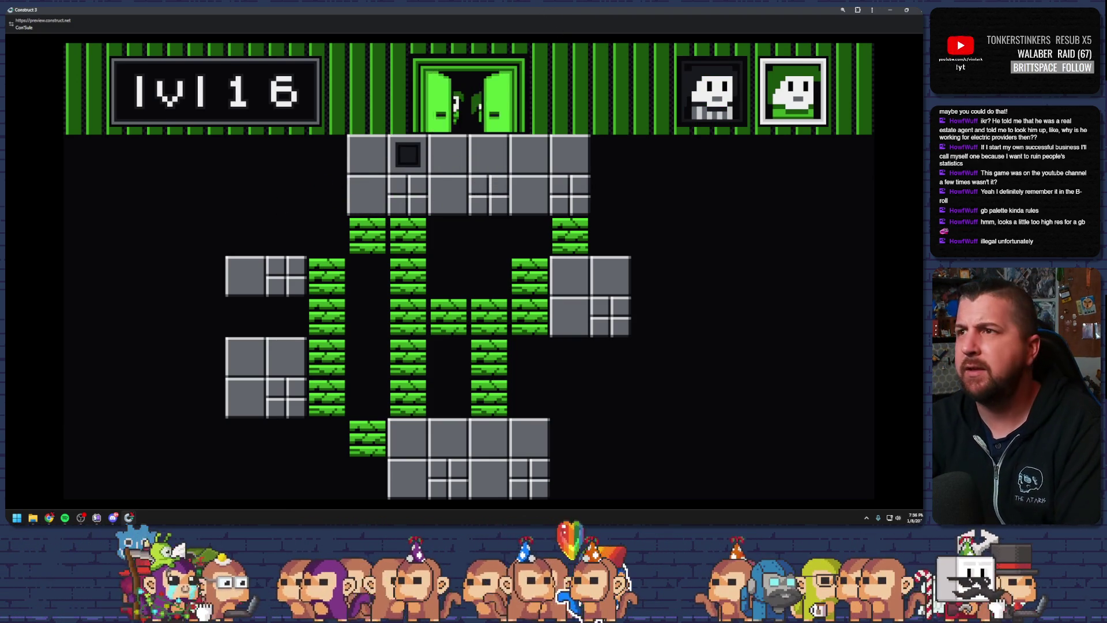
key("alt+F4")
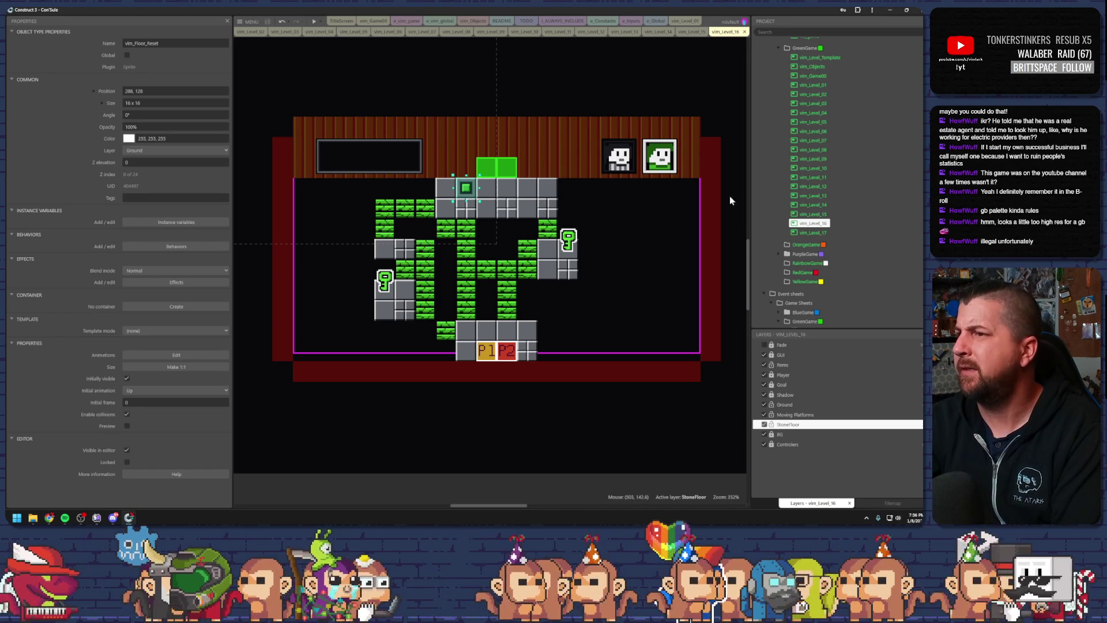
Duplicate vim_Level_17 three times, creating vim_Level_18, vim_Level_19 and vim_Level_20
right_click(824, 233)
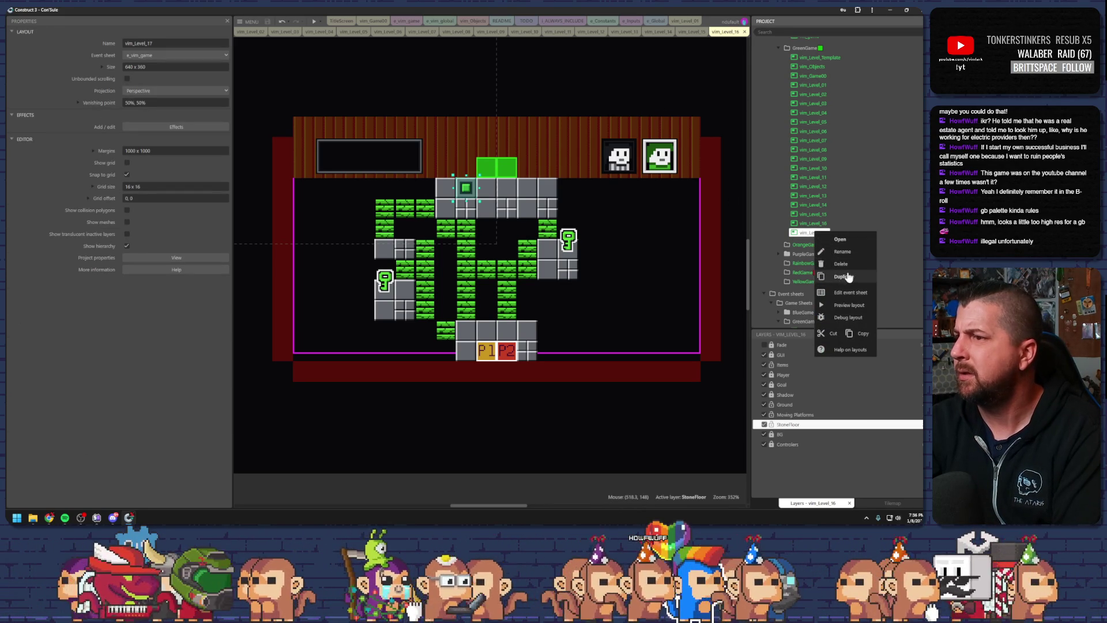
left_click(842, 274)
right_click(815, 242)
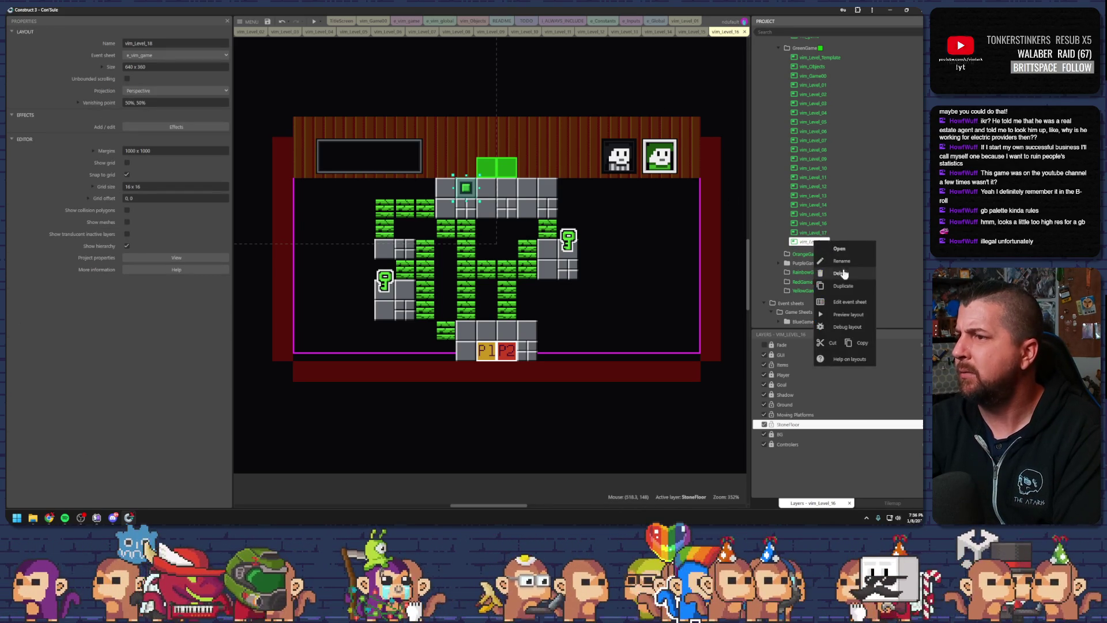
left_click(836, 286)
right_click(817, 252)
left_click(837, 295)
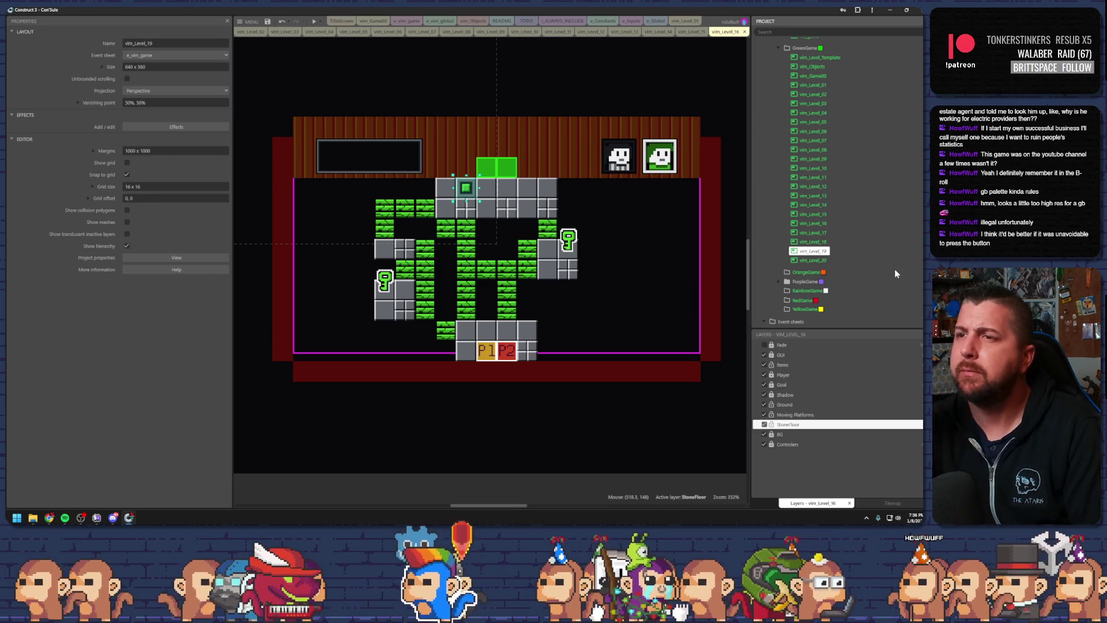
Move vim_Floor_Reset to the upper-right floor and set vim_FloorBox's initial frame to 1
left_click_drag(466, 189, 527, 213)
left_click(546, 189)
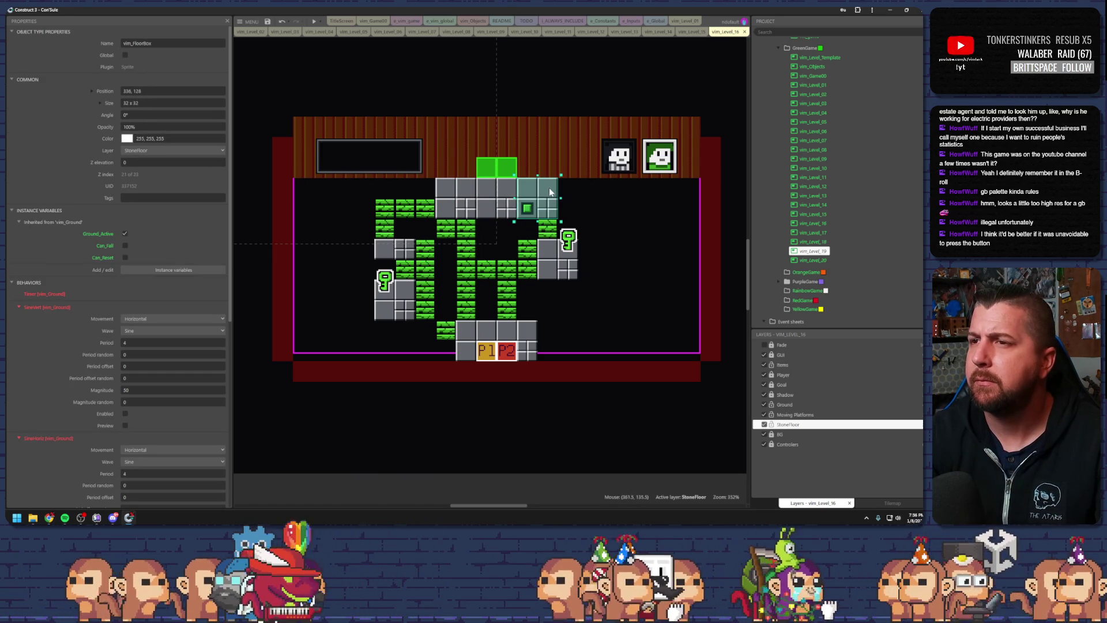
scroll(136, 335, "down", 5)
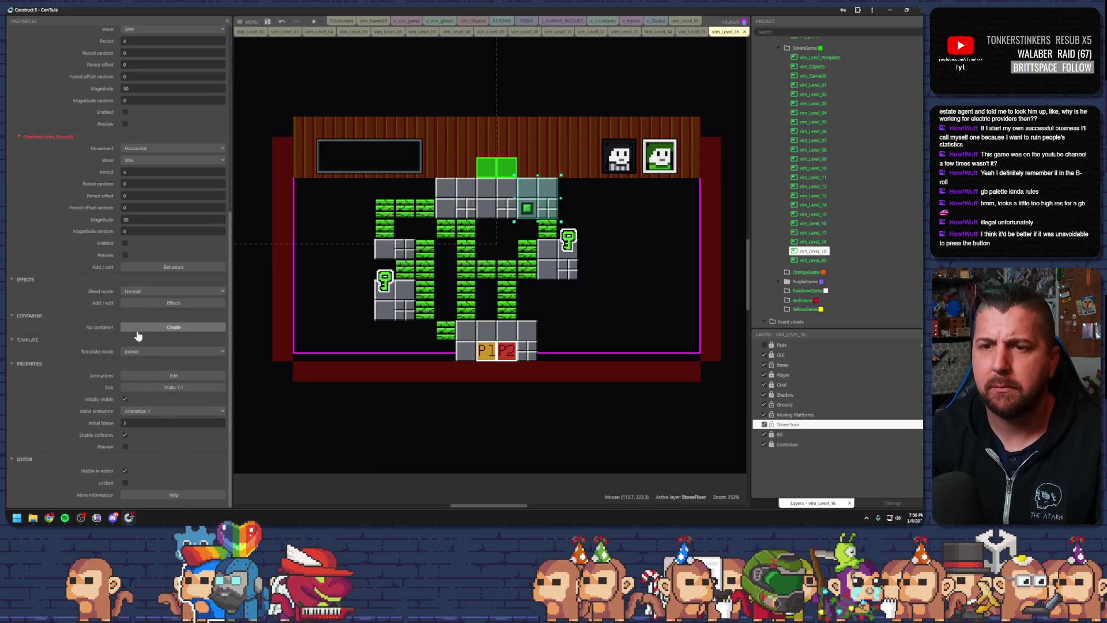
left_click(221, 423)
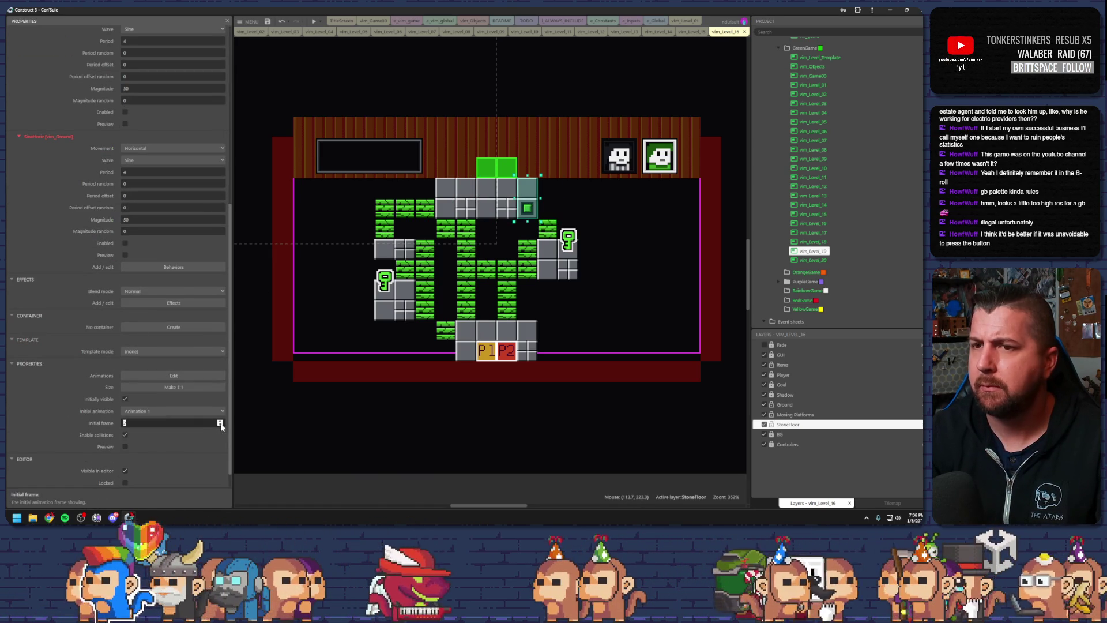
left_click(221, 424)
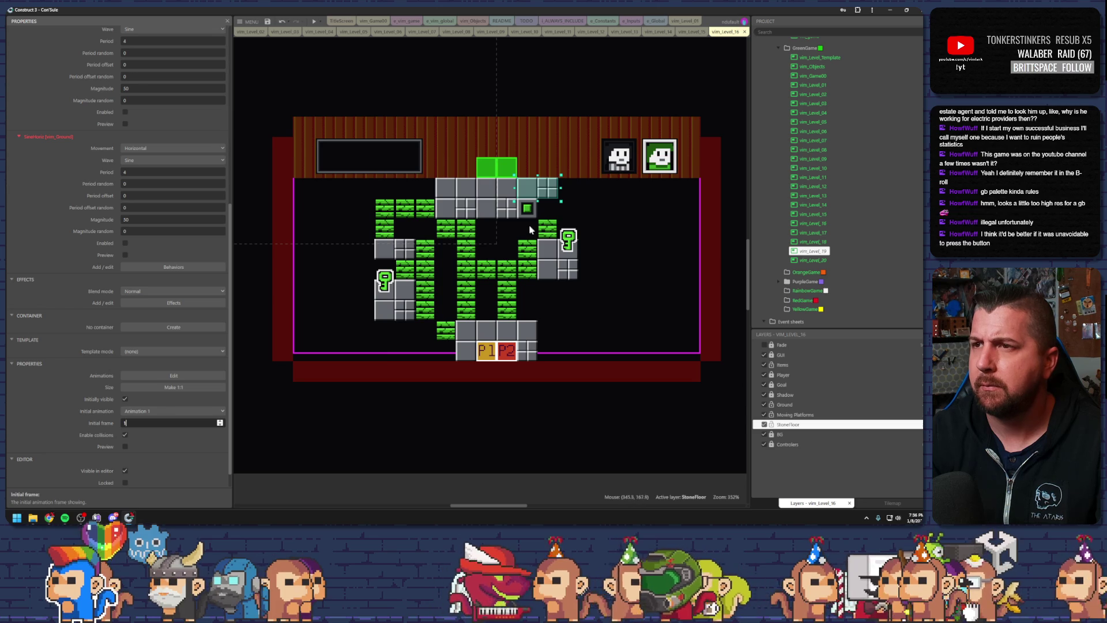
Drop the floor box one tile lower and launch a preview of the level
left_click_drag(553, 196, 552, 203)
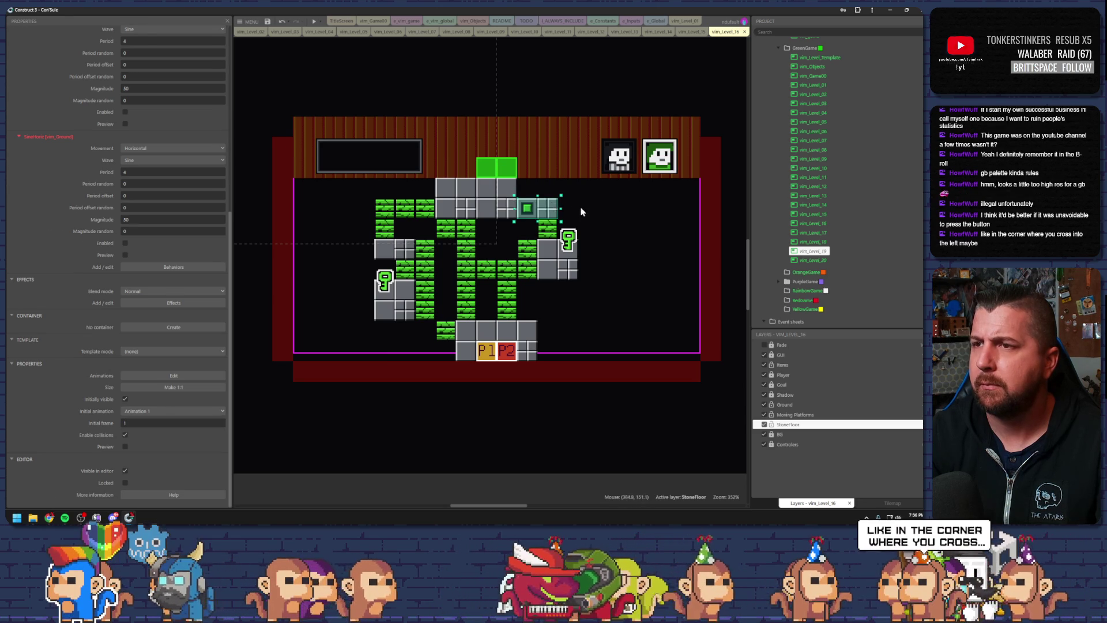
left_click(579, 209)
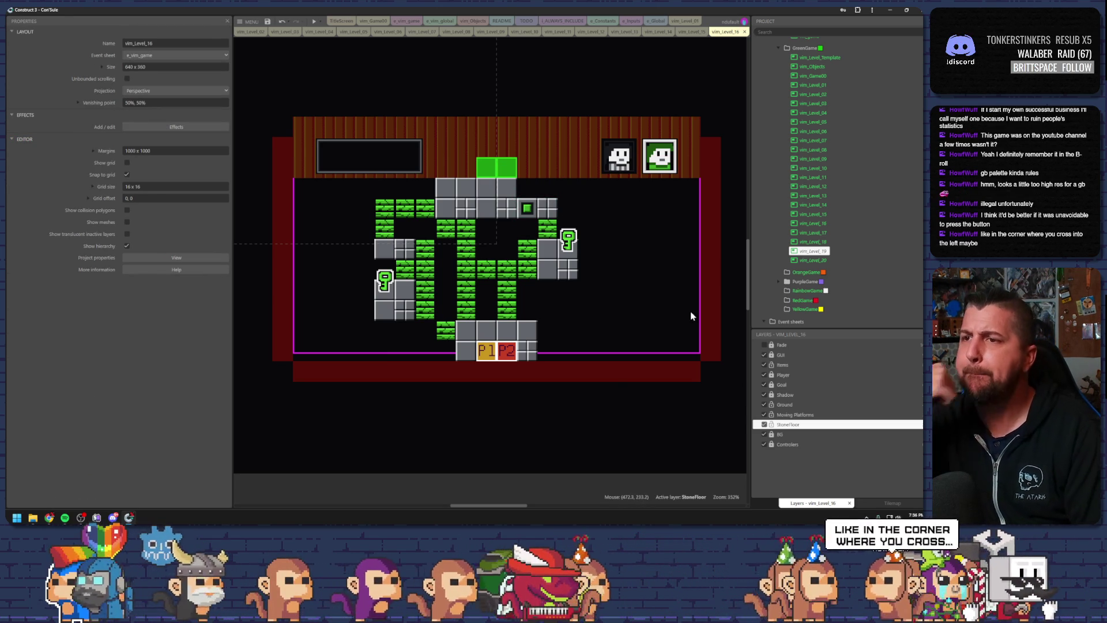
left_click(269, 21)
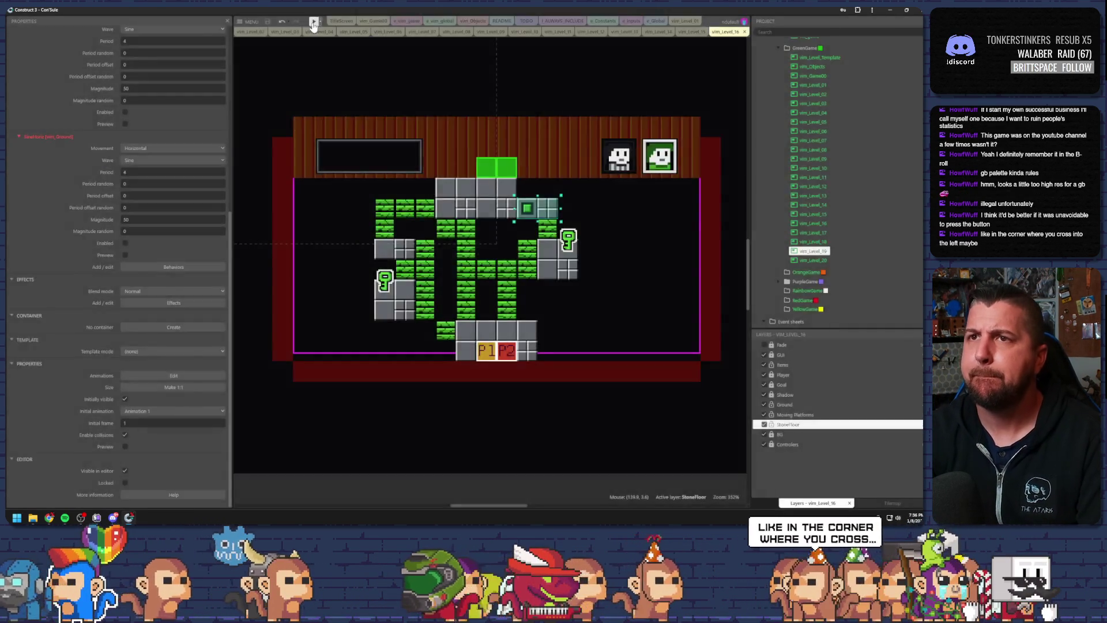
key("F5")
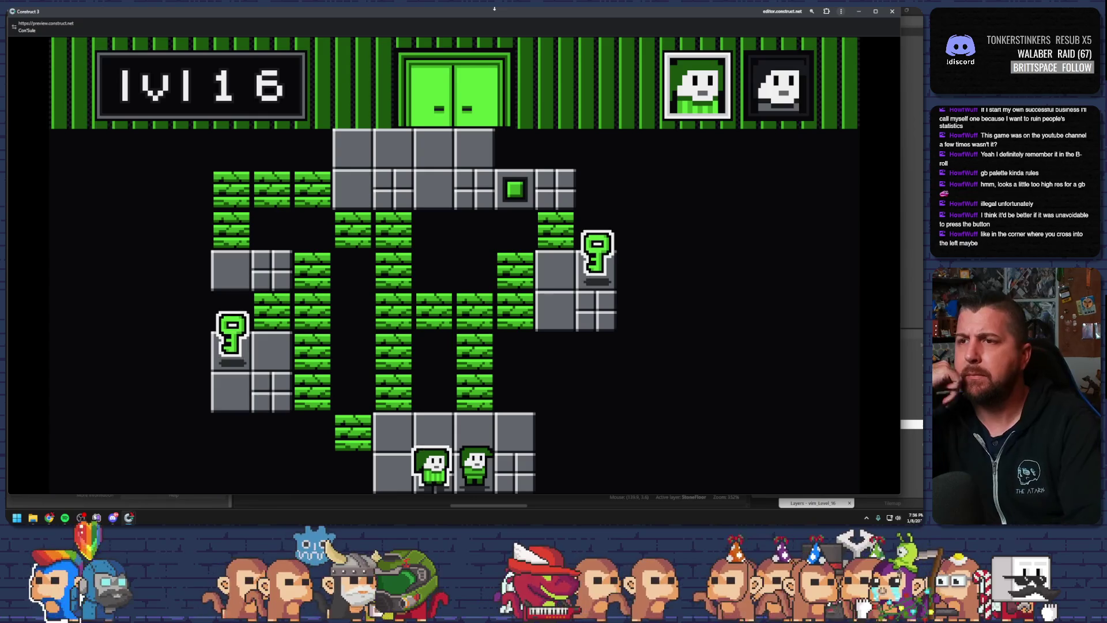
Move the first player up through the green bricks, grab the right key, then drop into the middle column
key("Up")
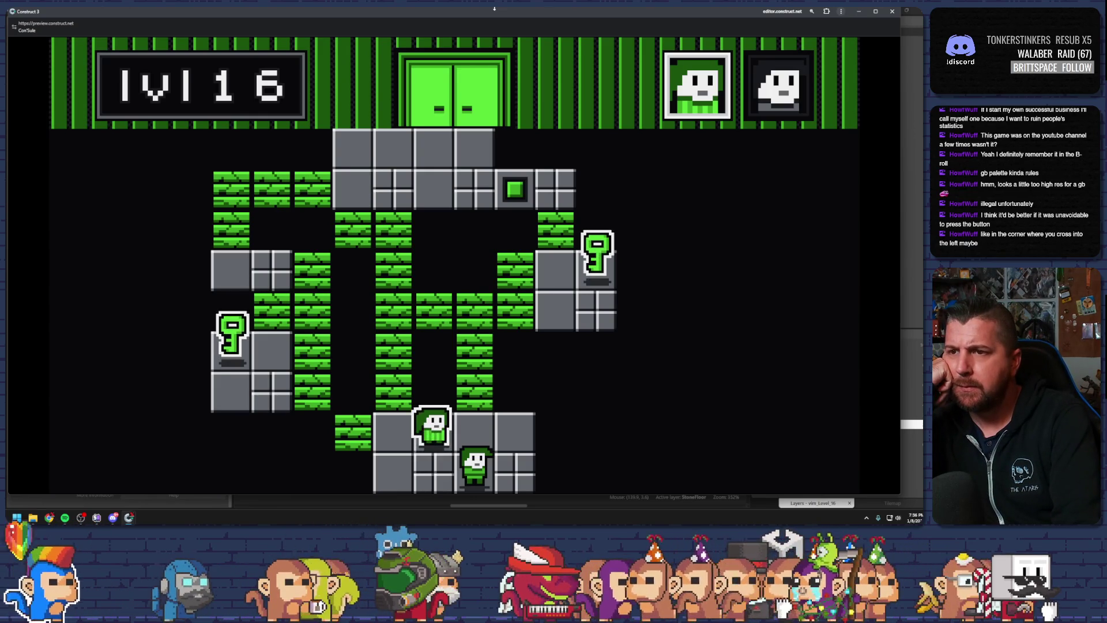
key("Right")
key("Up")
key("Up")
key("Right")
key("Right")
key("Right")
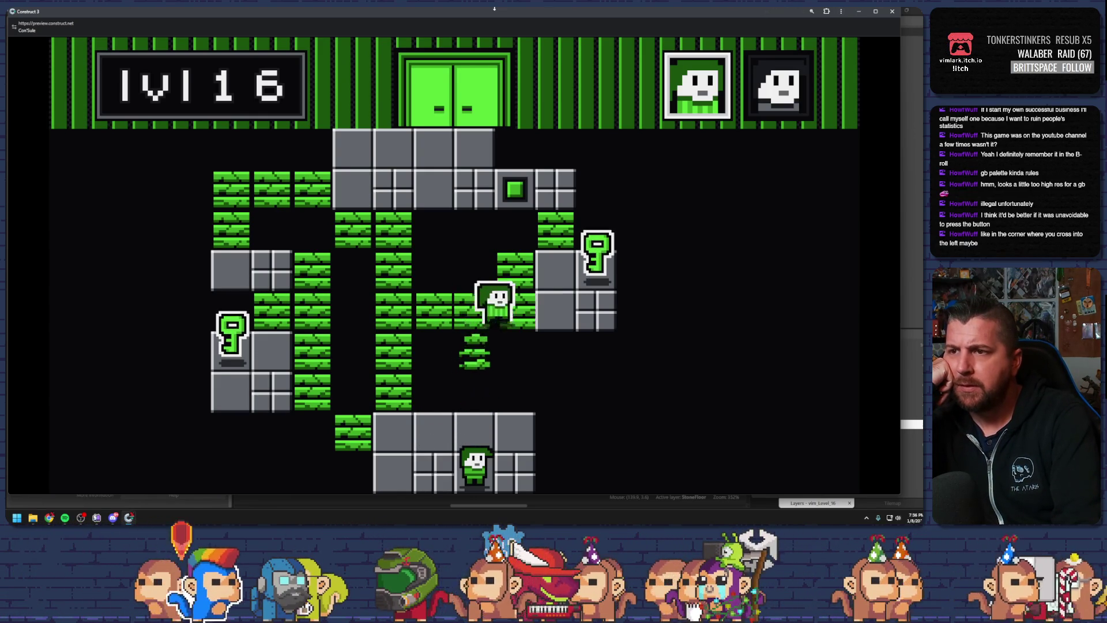
key("Up")
key("Left")
key("Up")
key("Up")
key("Left")
key("Left")
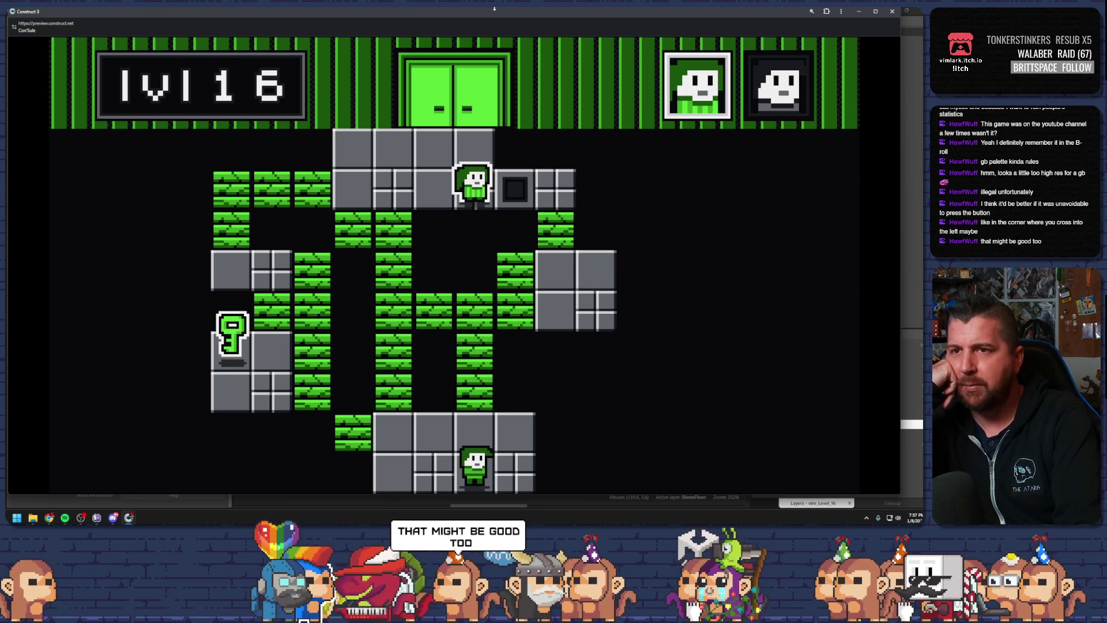
key("Left")
key("Left")
key("Down")
key("Down")
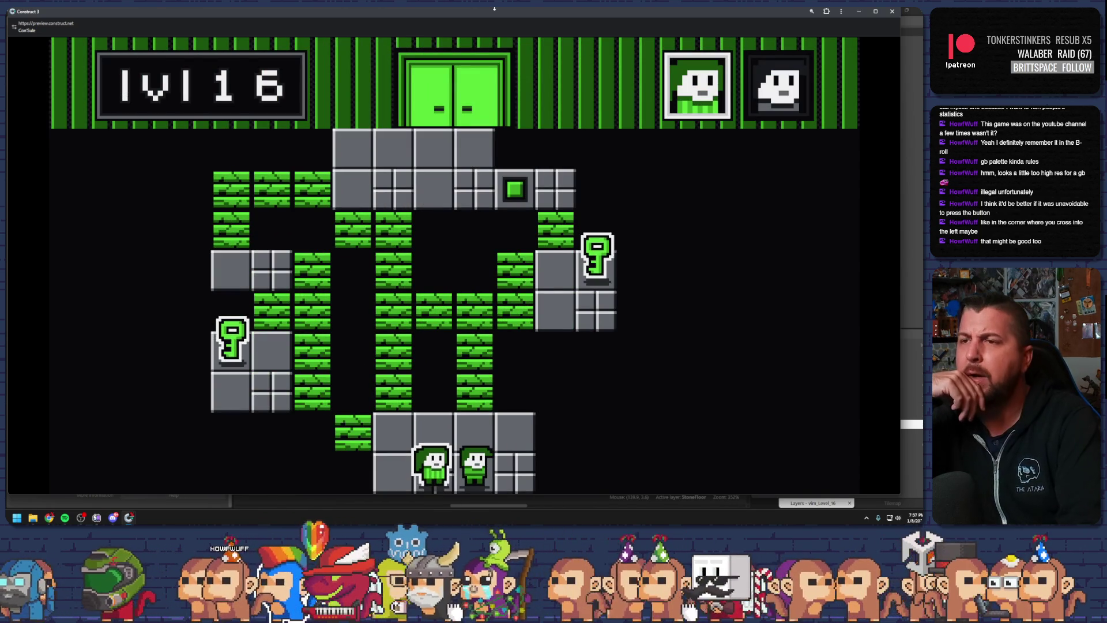
Climb the brick column and guide the left character along the bricks onto the key
key("Up")
key("Left")
key("Up")
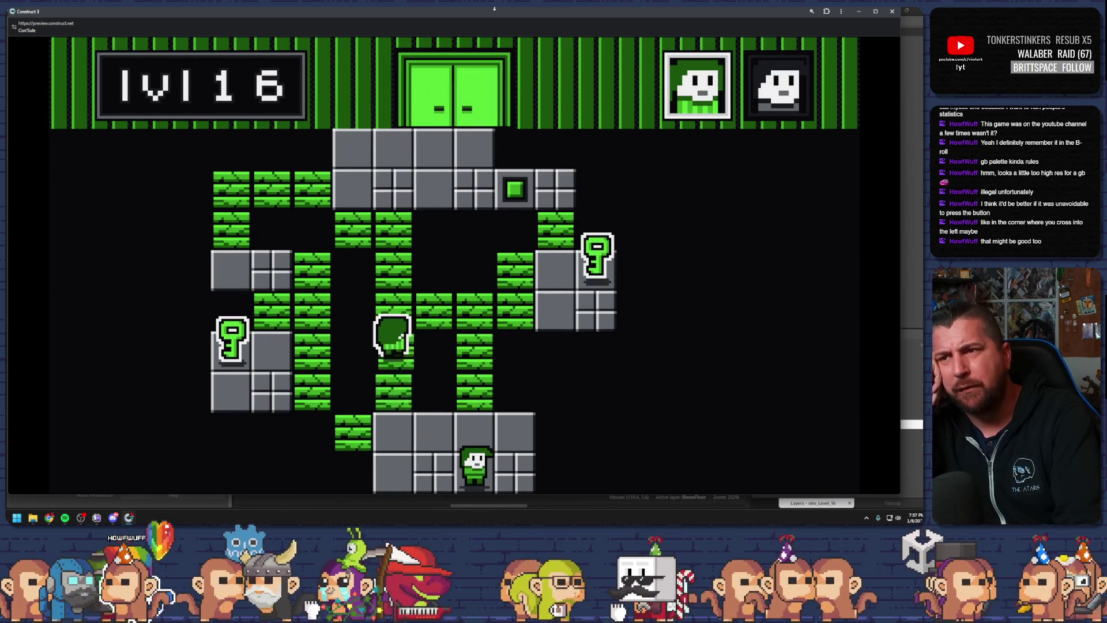
key("Left")
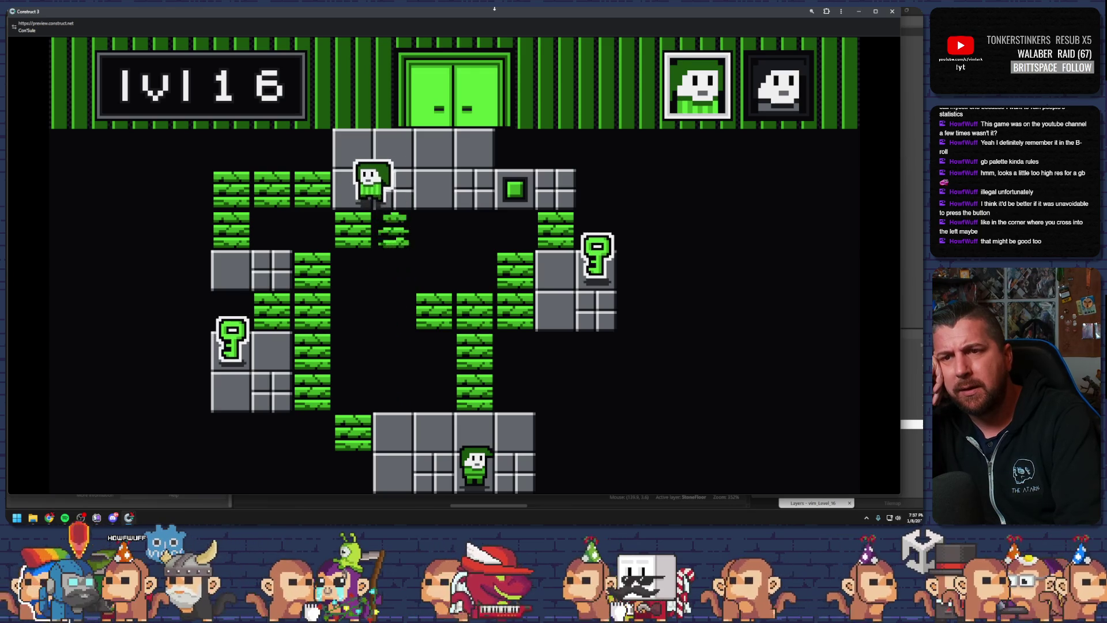
key("Down")
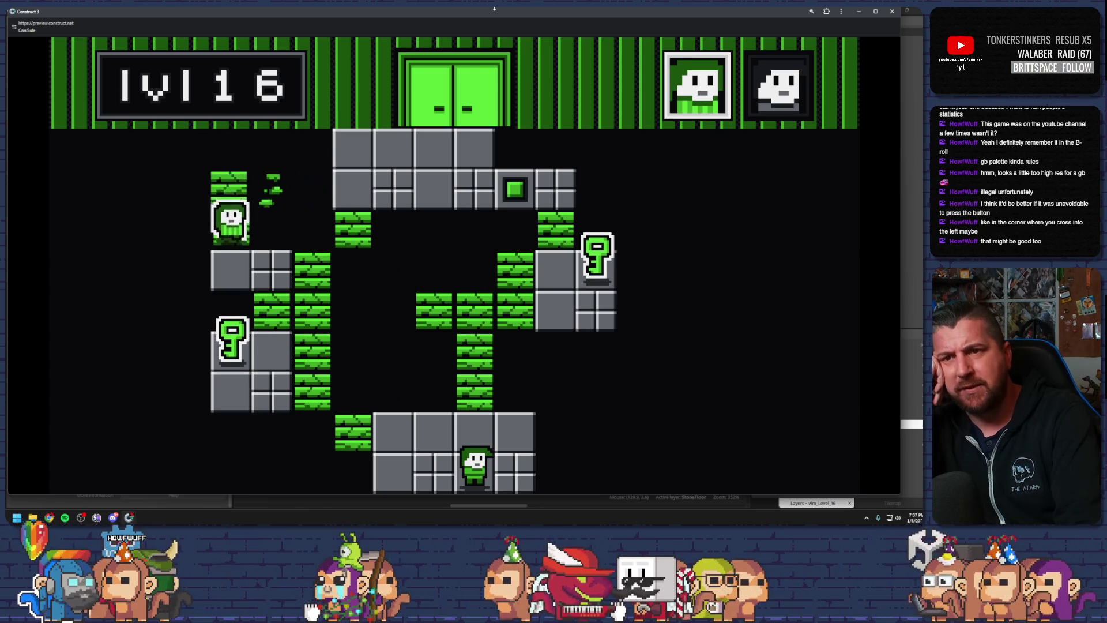
key("Right")
key("Down")
key("Left")
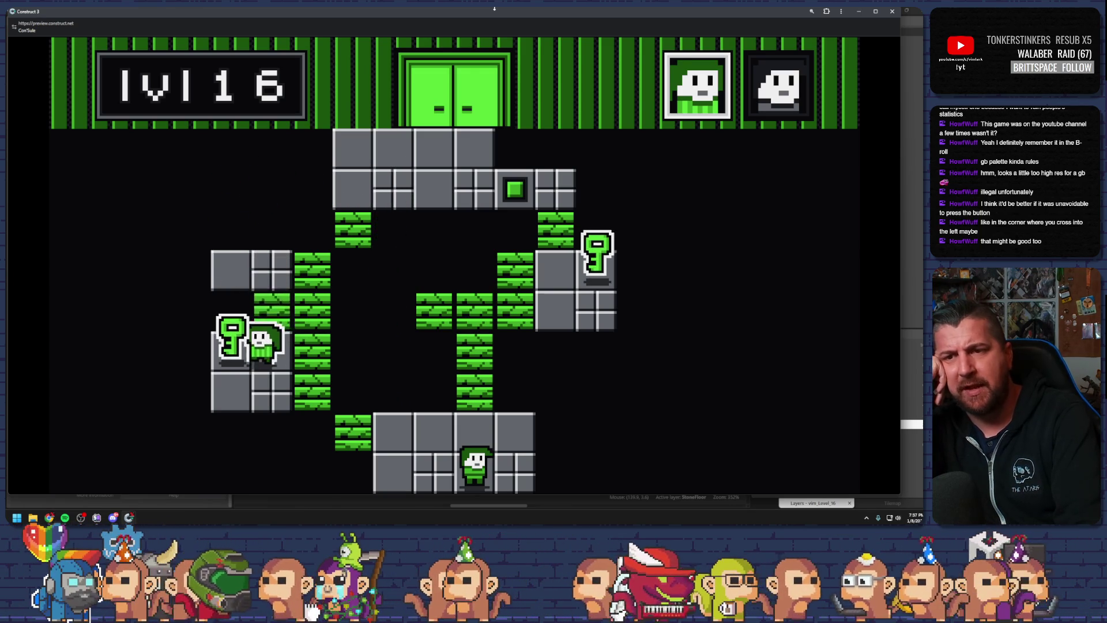
Switch to the other character, collect the right-hand key and reach the top-right bricks
key("space")
key("Up")
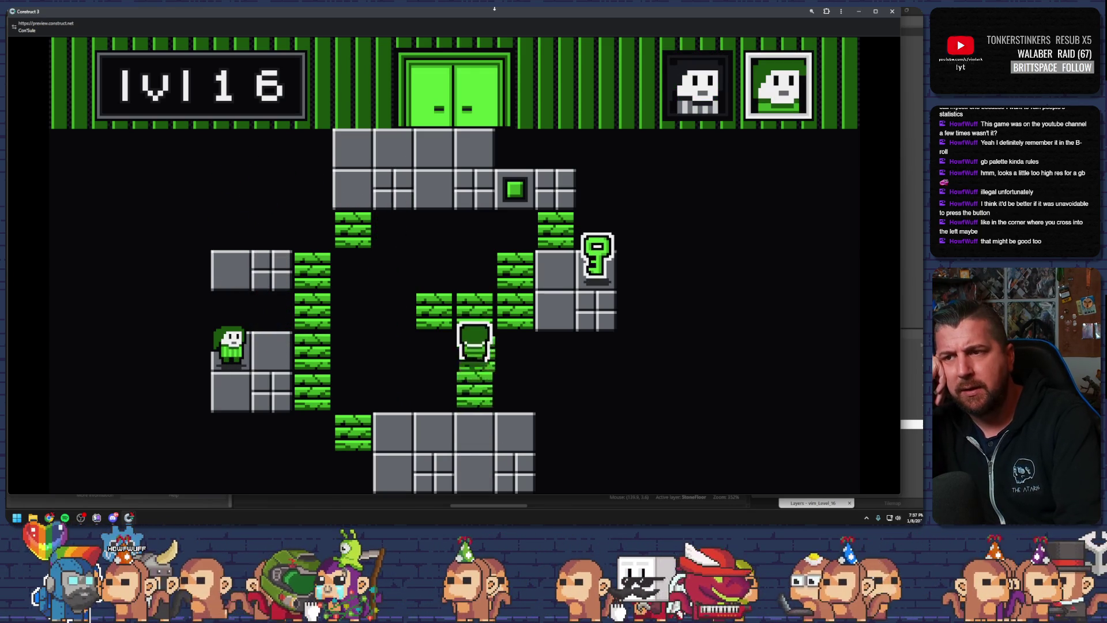
key("Right")
key("Up")
key("Left")
key("Up")
key("Up")
key("Left")
key("Left")
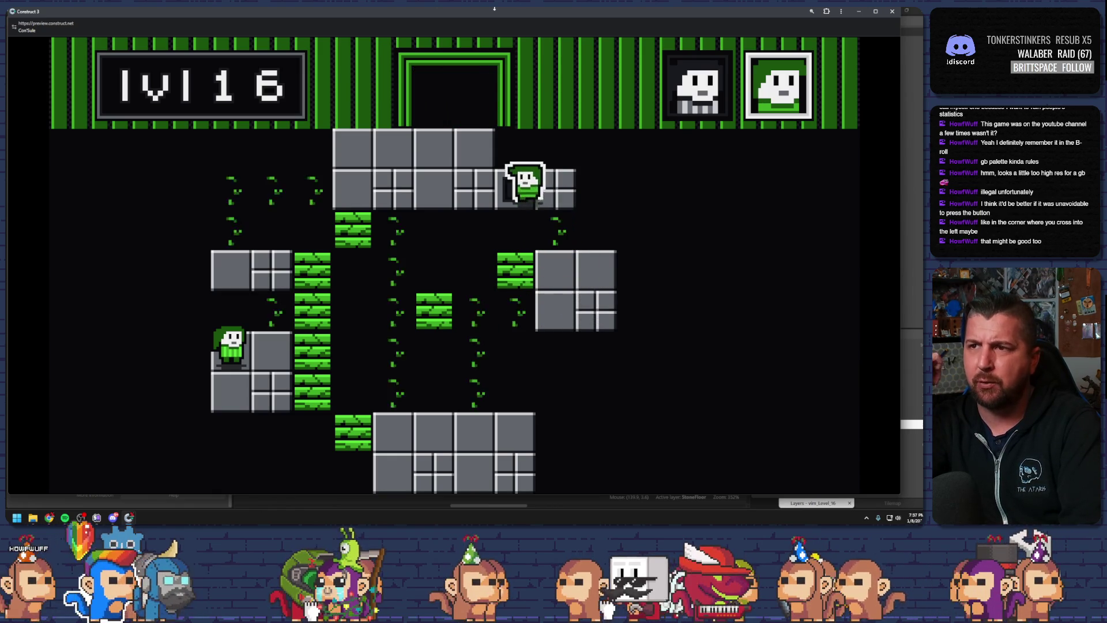
Bring both characters through the exit door and close the preview
key("Up")
key("space")
key("Right")
key("Up")
key("Left")
key("Up")
key("Up")
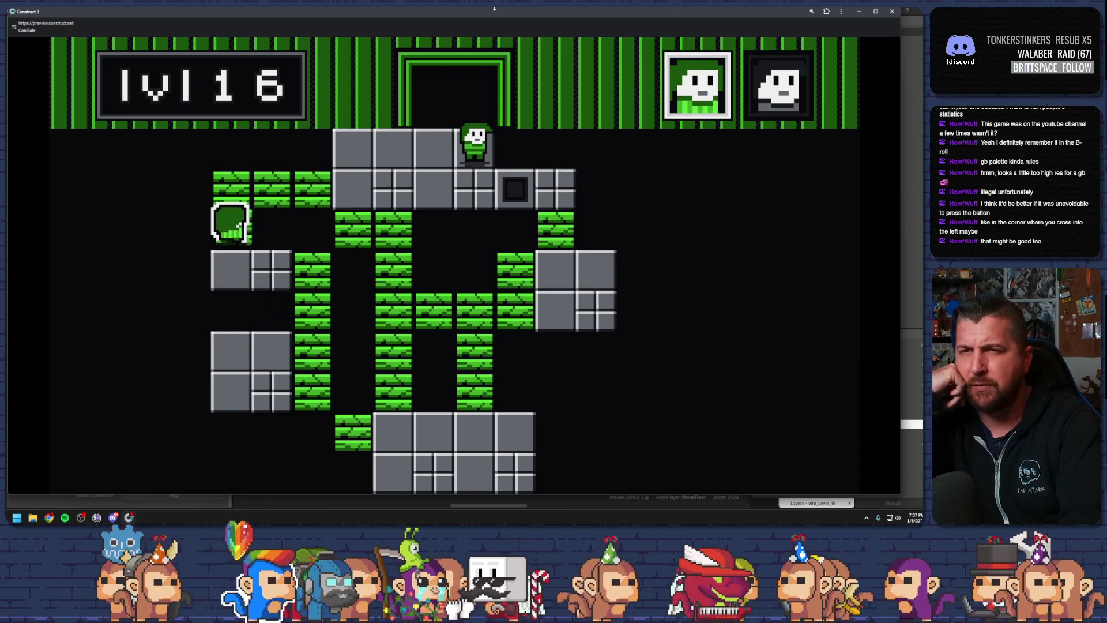
key("Right")
key("Right")
key("Right")
key("Right")
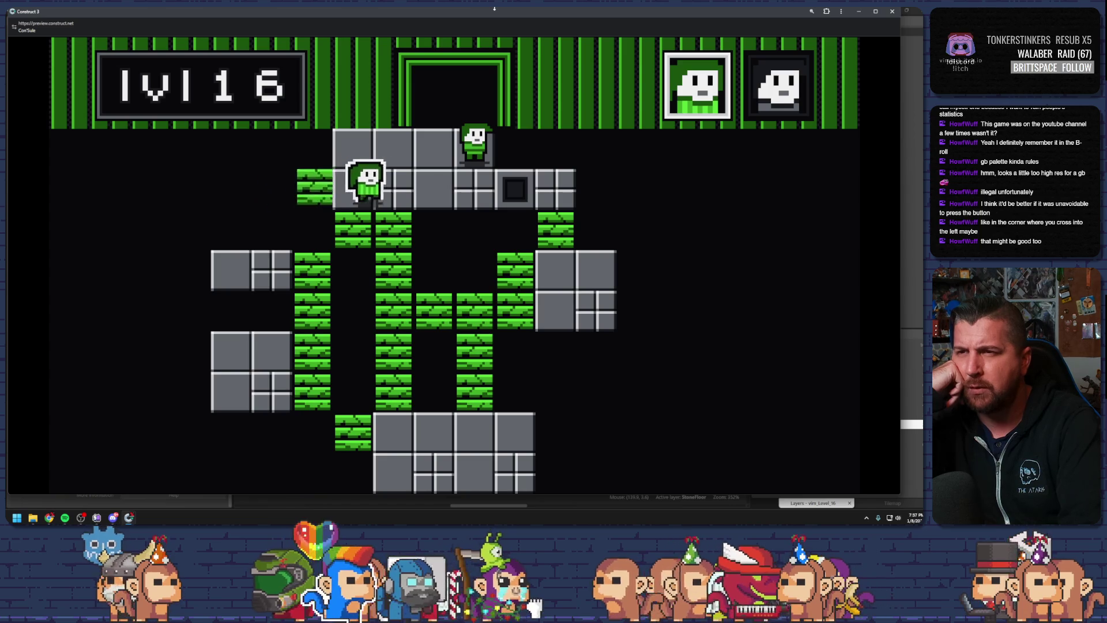
key("Up")
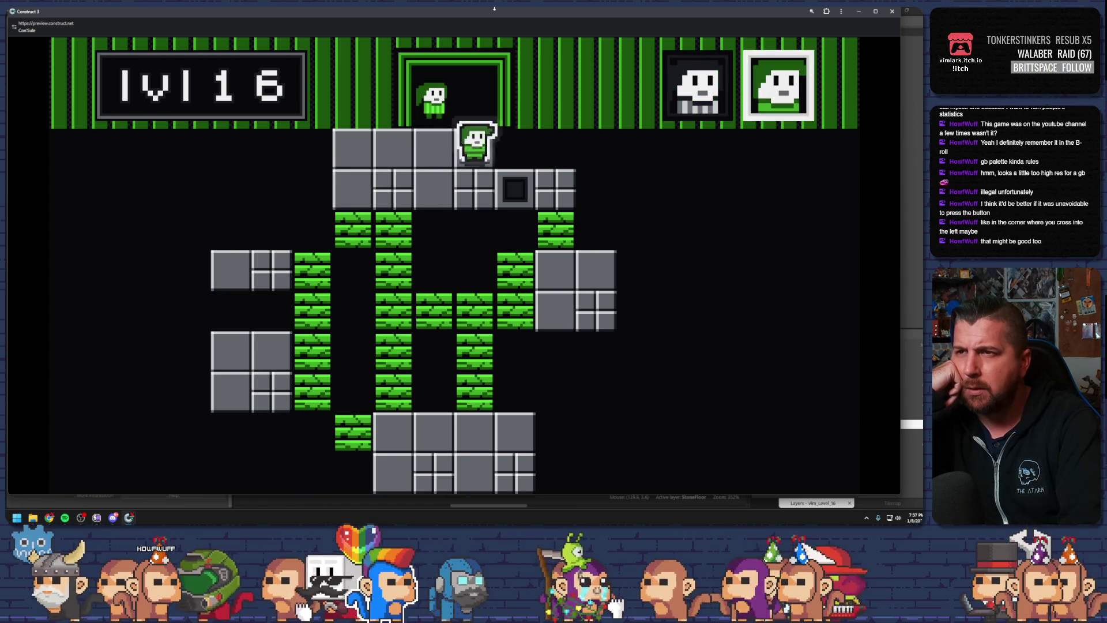
key("Up")
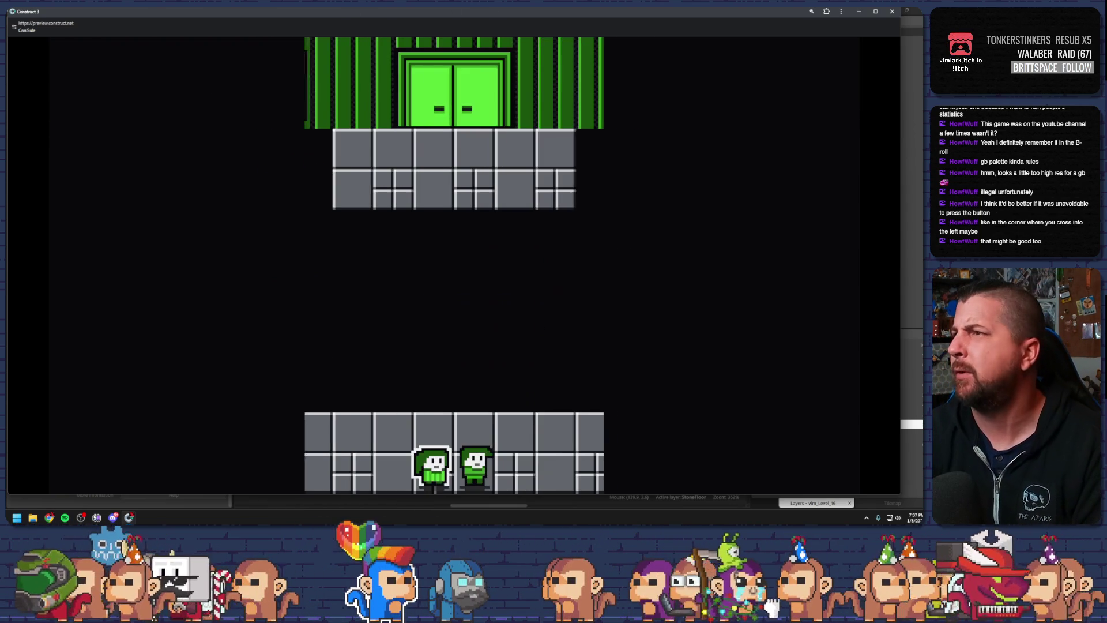
left_click(892, 11)
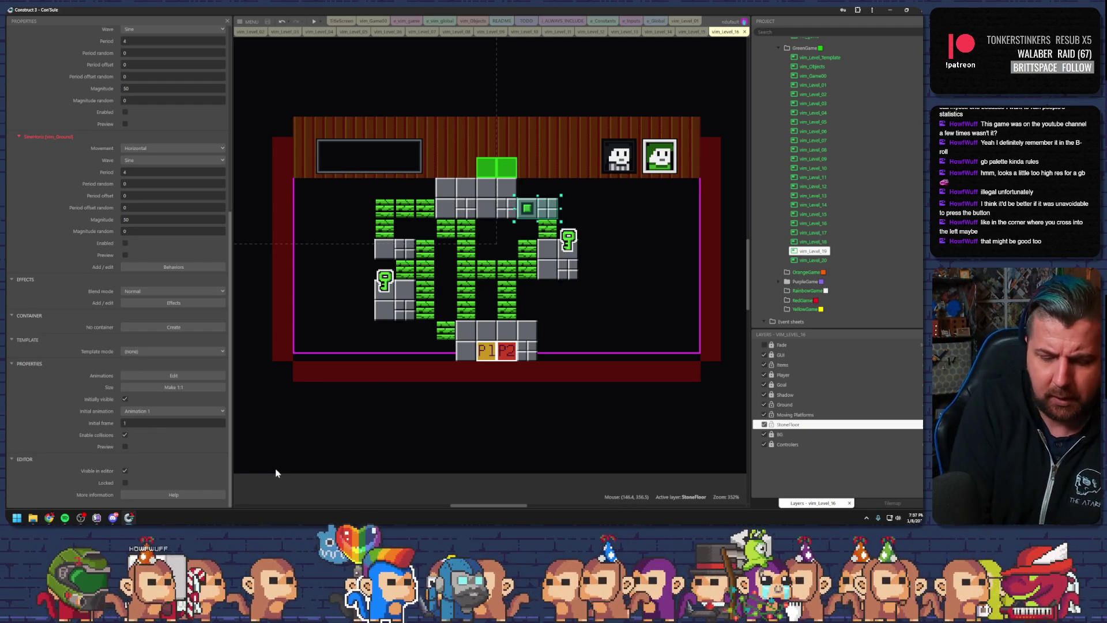
key("super")
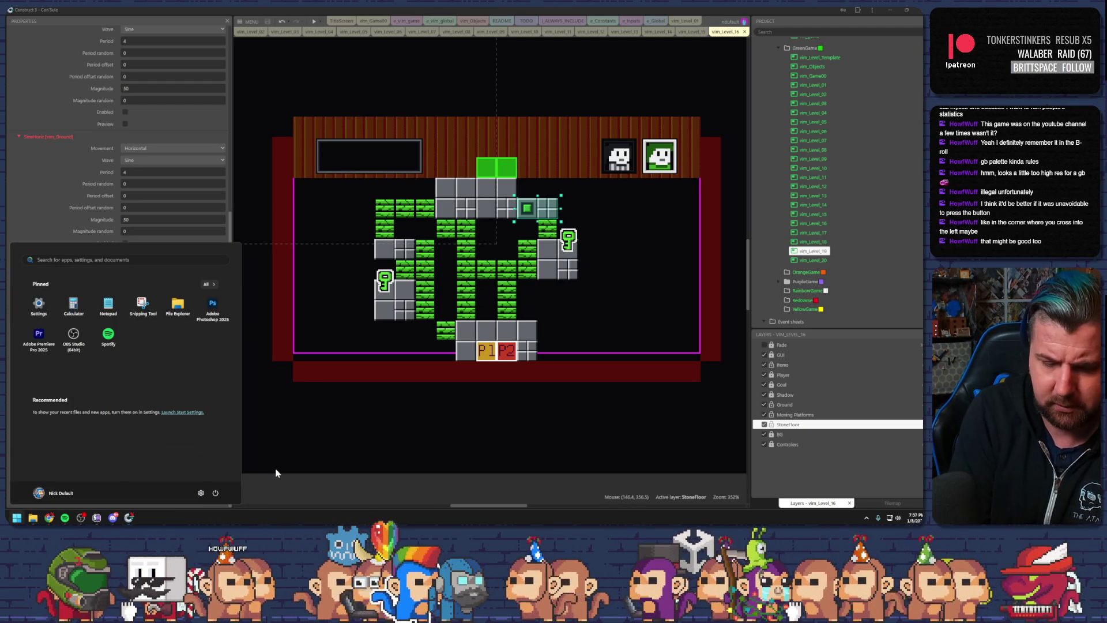
Launch Notepad, minimise it, bring it back over the editor and start a blank note
type("notepad")
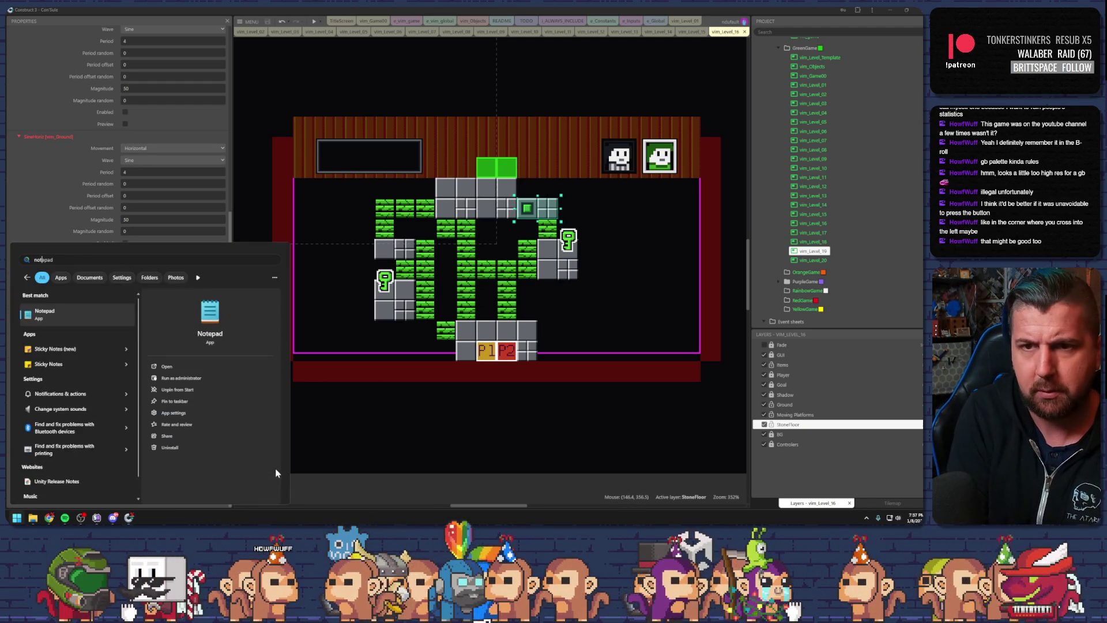
key("Return")
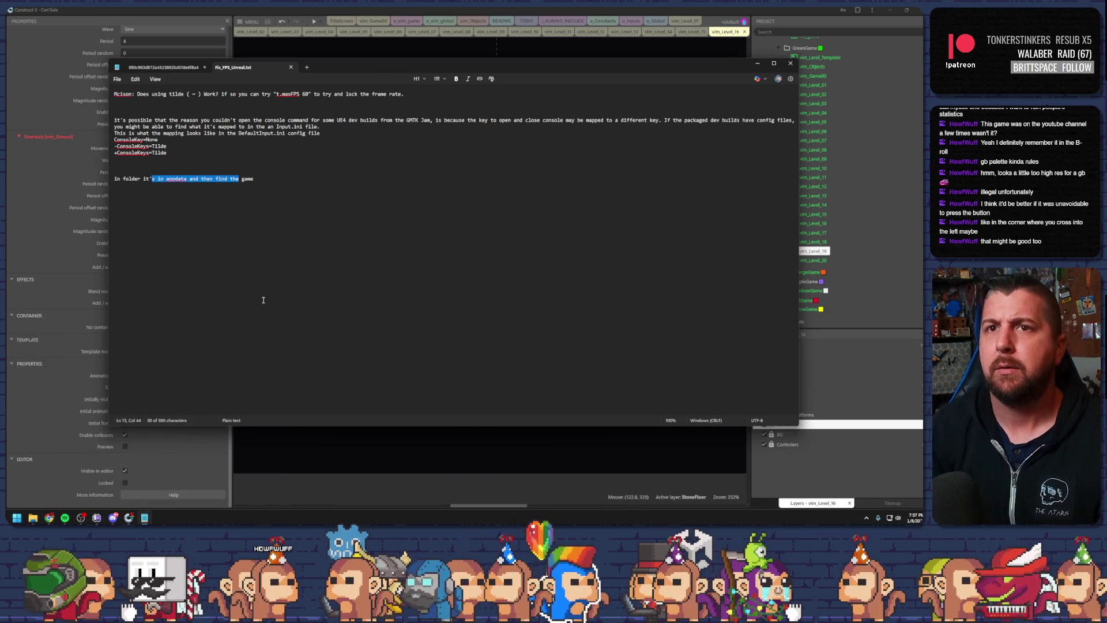
key("super+Down")
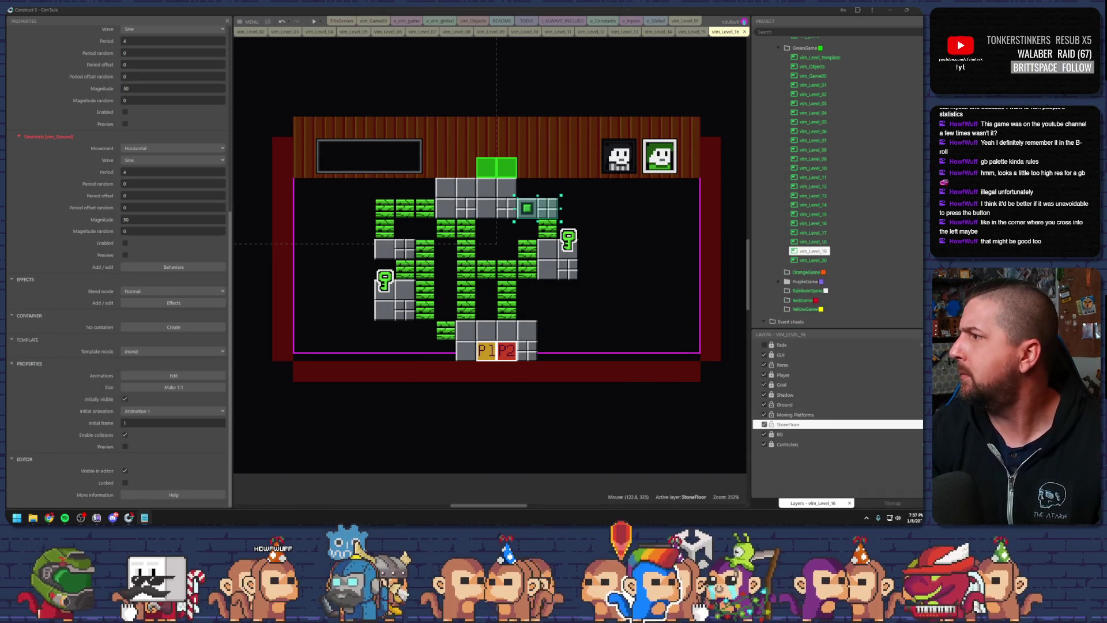
key("alt+Tab")
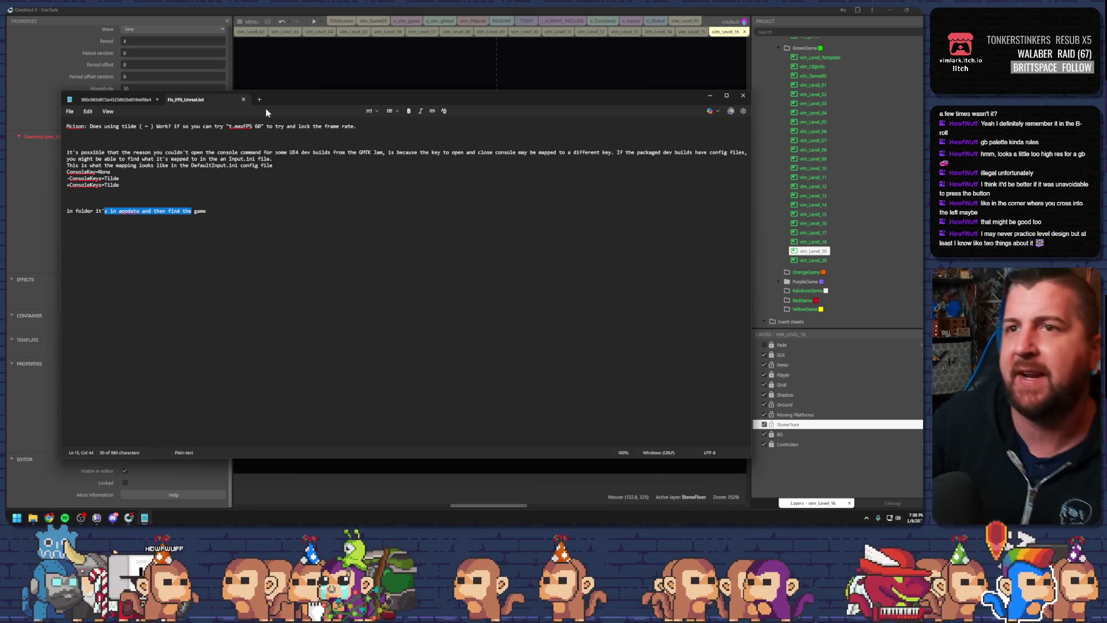
left_click(260, 99)
type("Door closing multiple times when completing a level (observed in level 16")
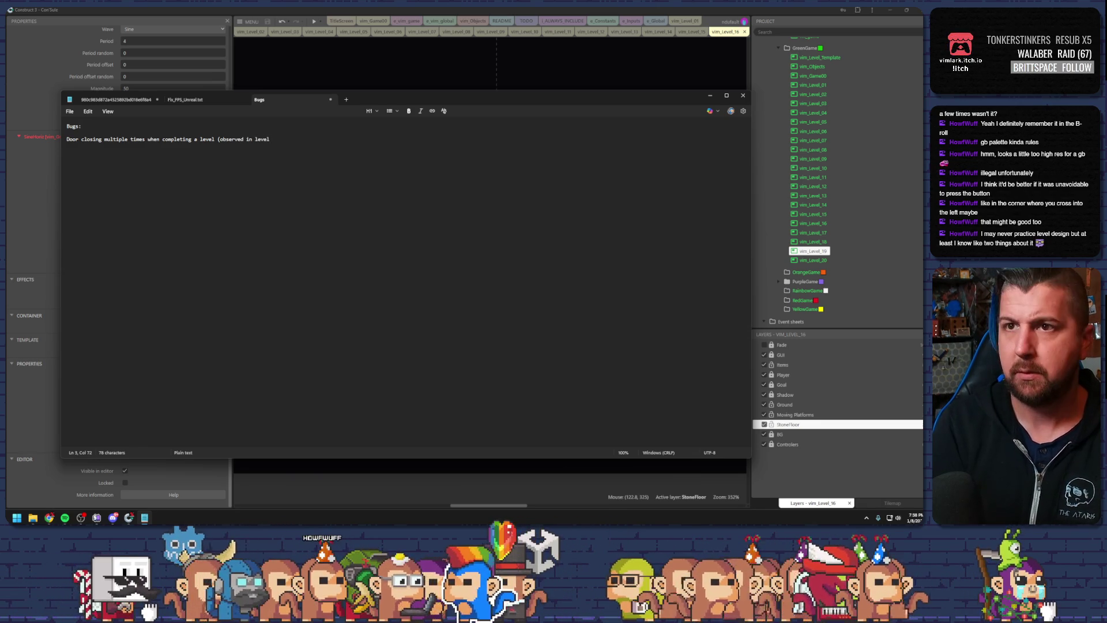
Finish the door-closing bug line with 'n others' and give it a leading dash
type(")")
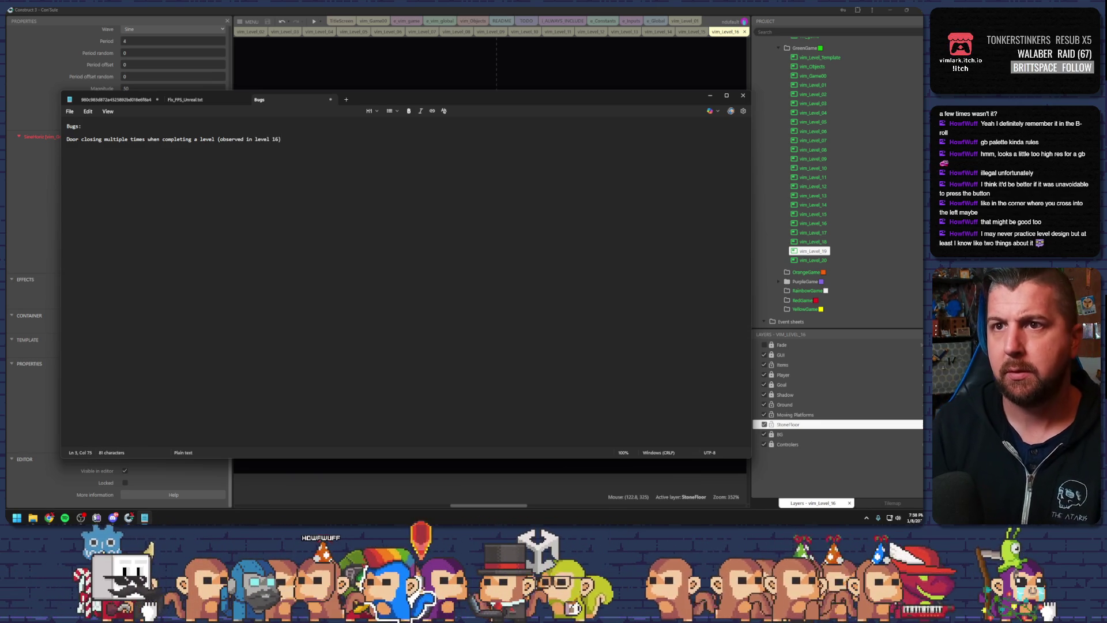
key("BackSpace")
type(", may be i")
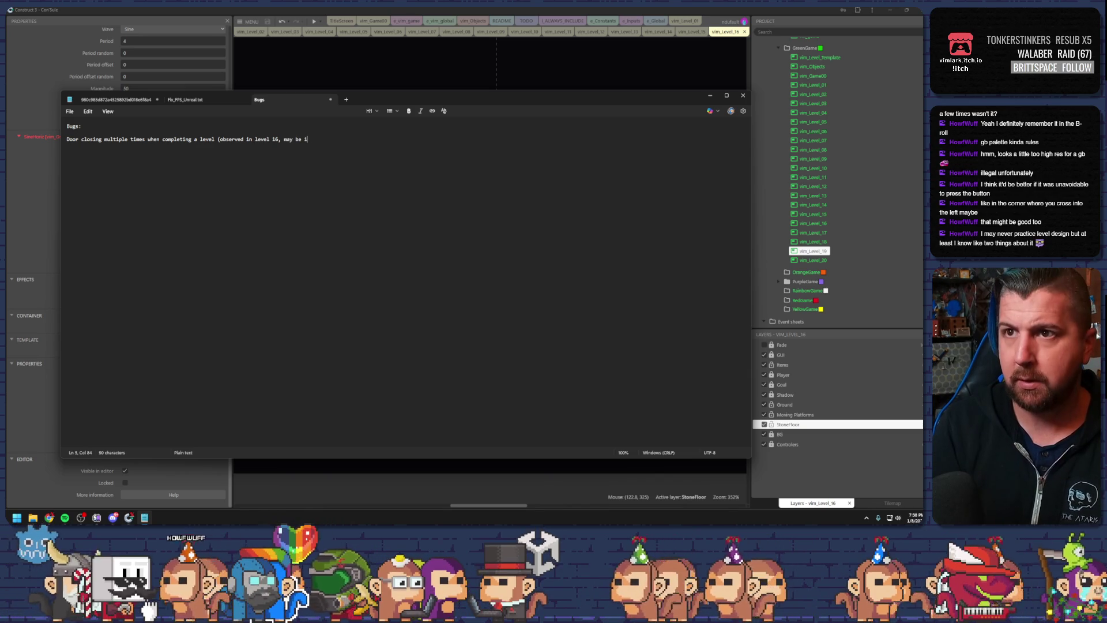
type("n others")
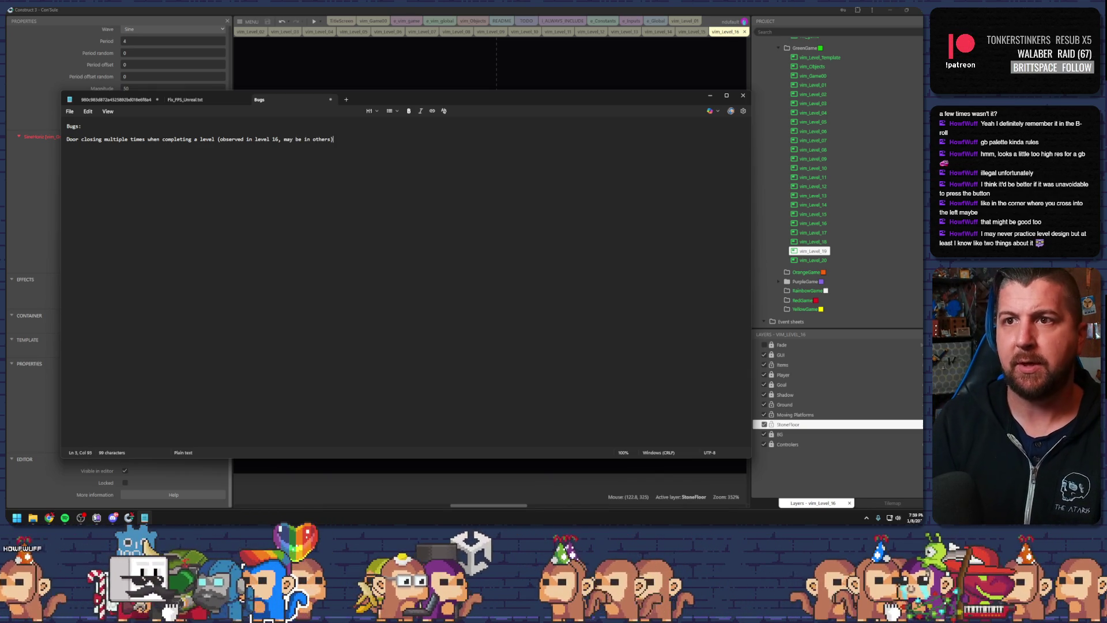
left_click(332, 139)
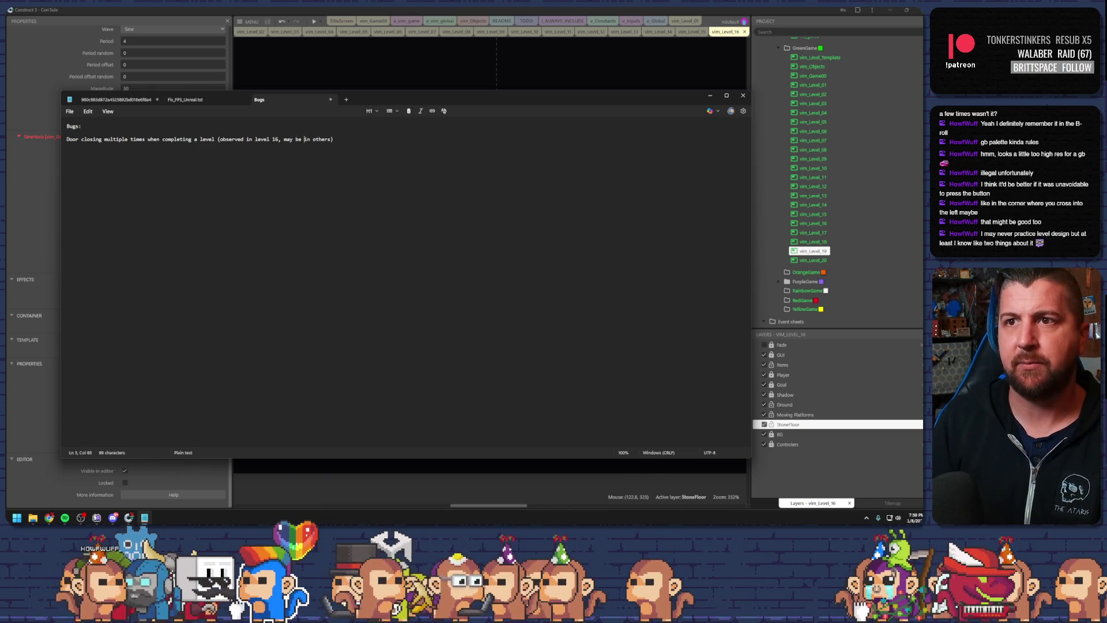
left_click(82, 126)
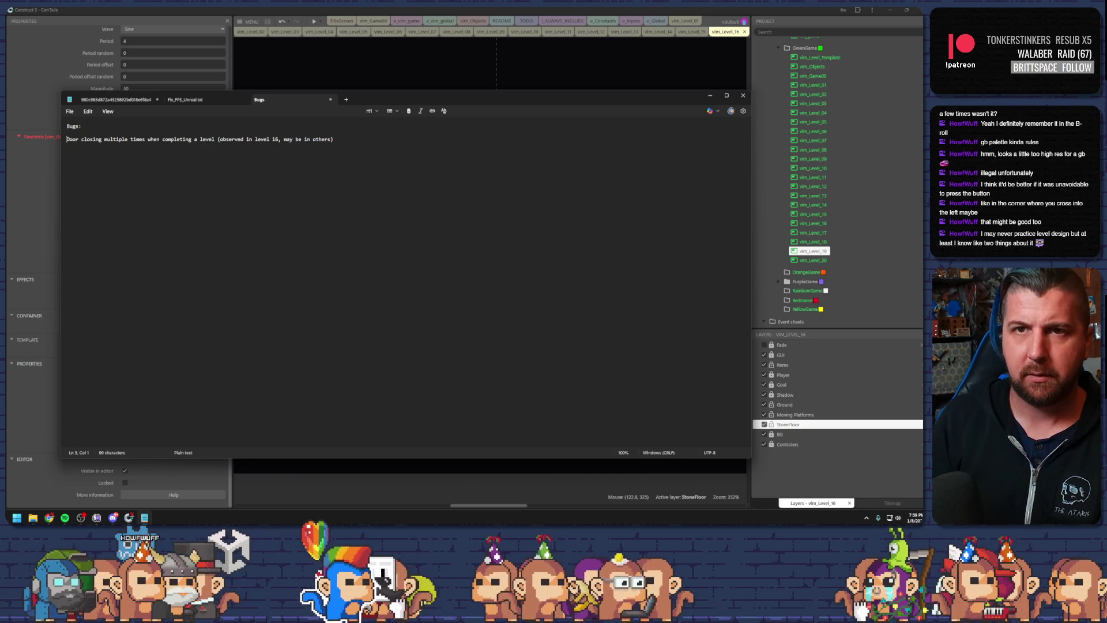
type("-")
key("End")
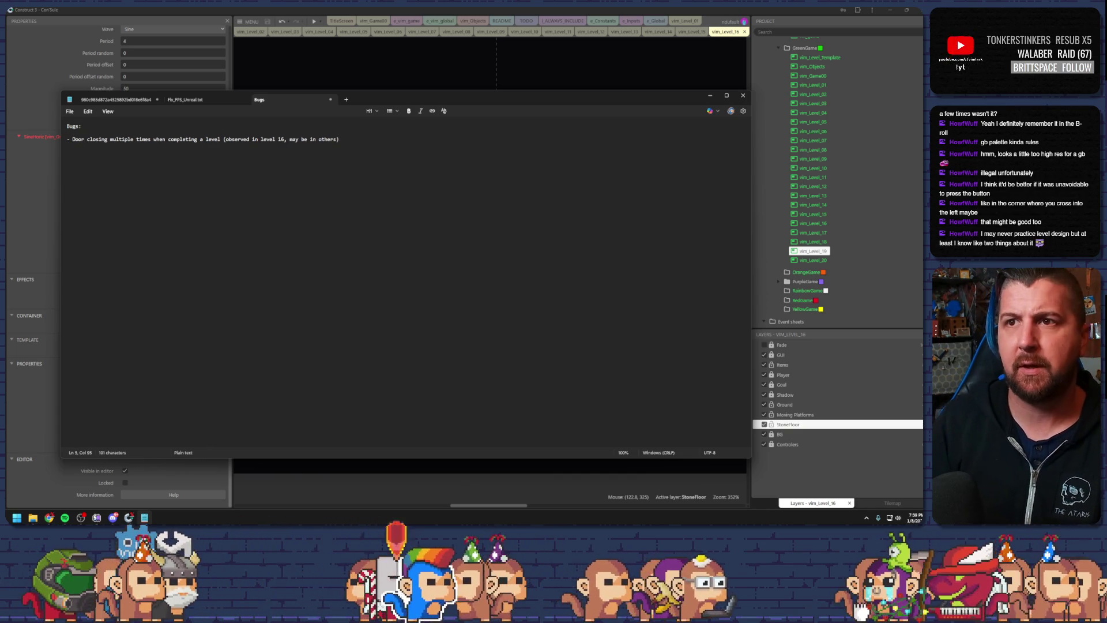
Add the bullet 'Player animations stop when final player enters door' and move Notepad aside
key("Return")
type("- ")
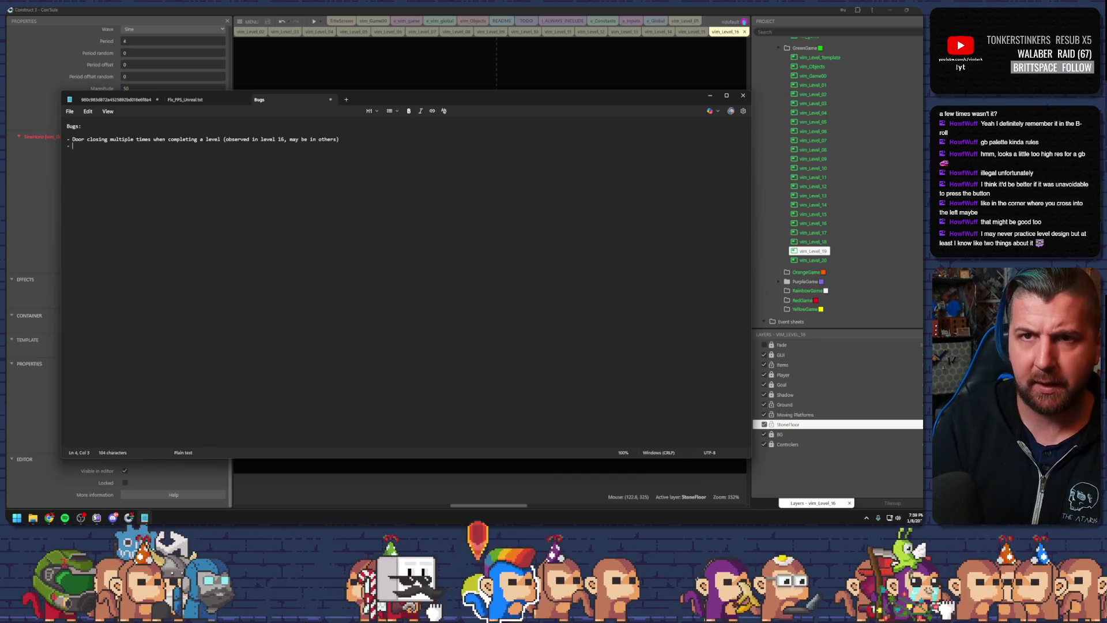
type("Player an")
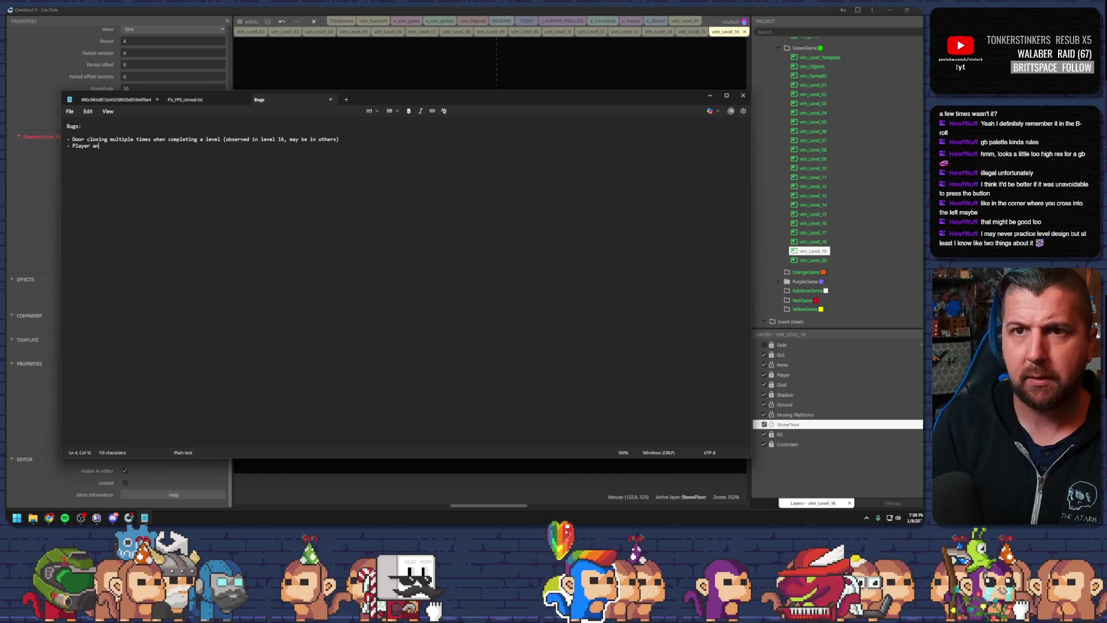
type("imatio")
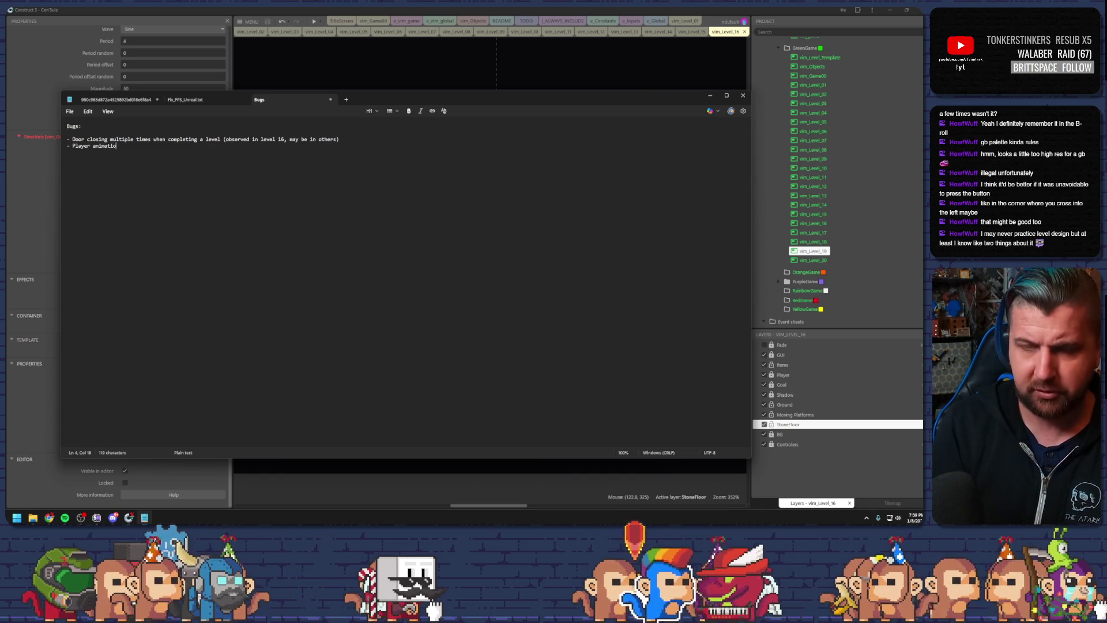
type("ns stop ")
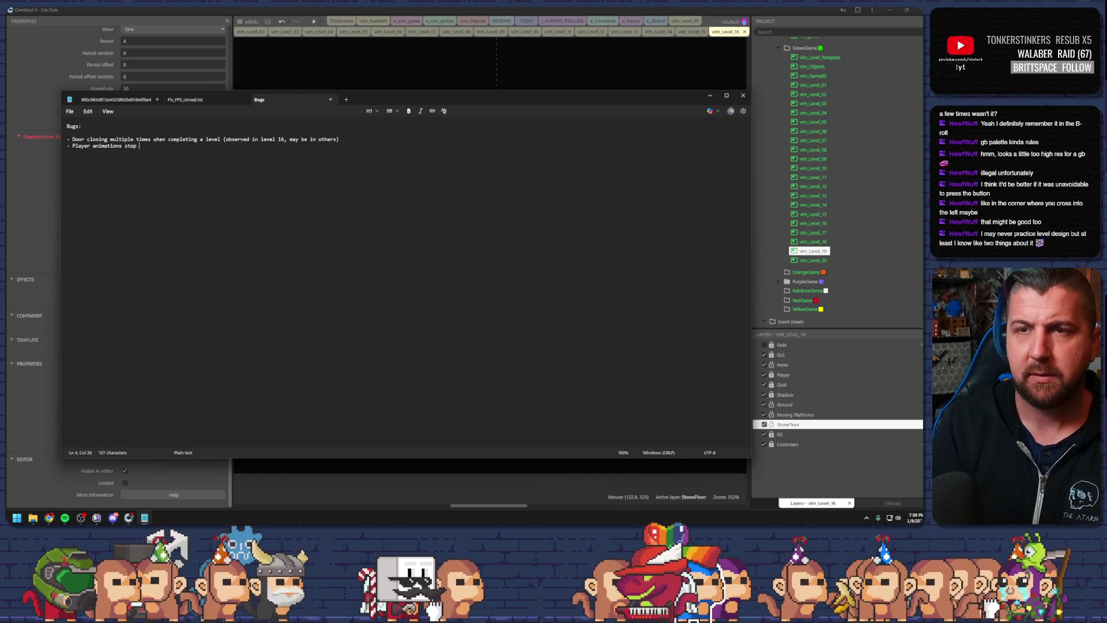
type("when final")
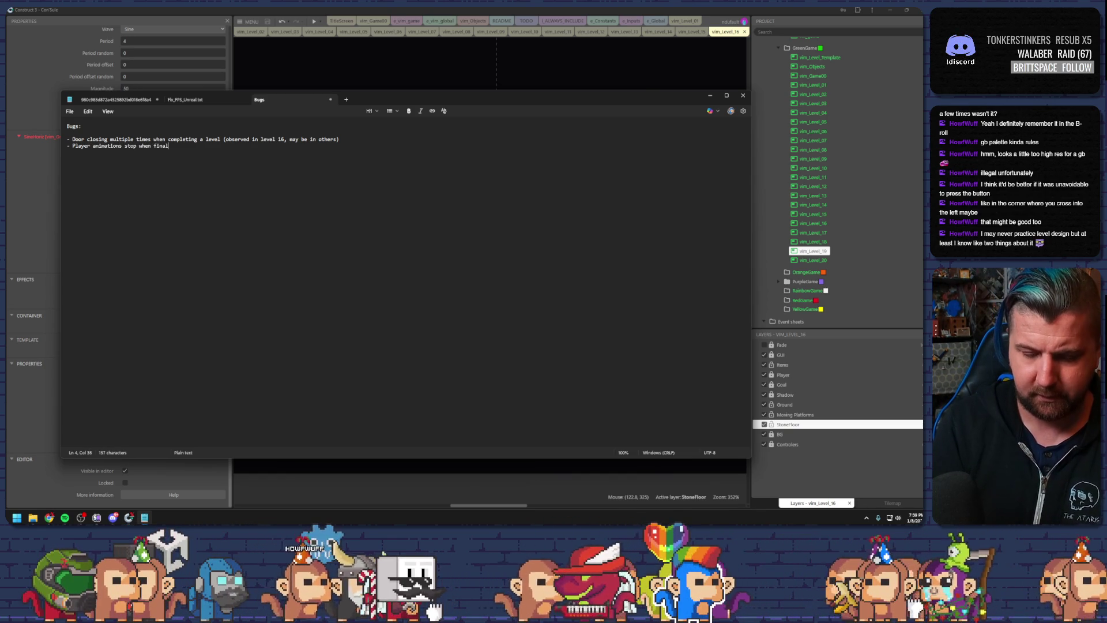
type(" p,ayer")
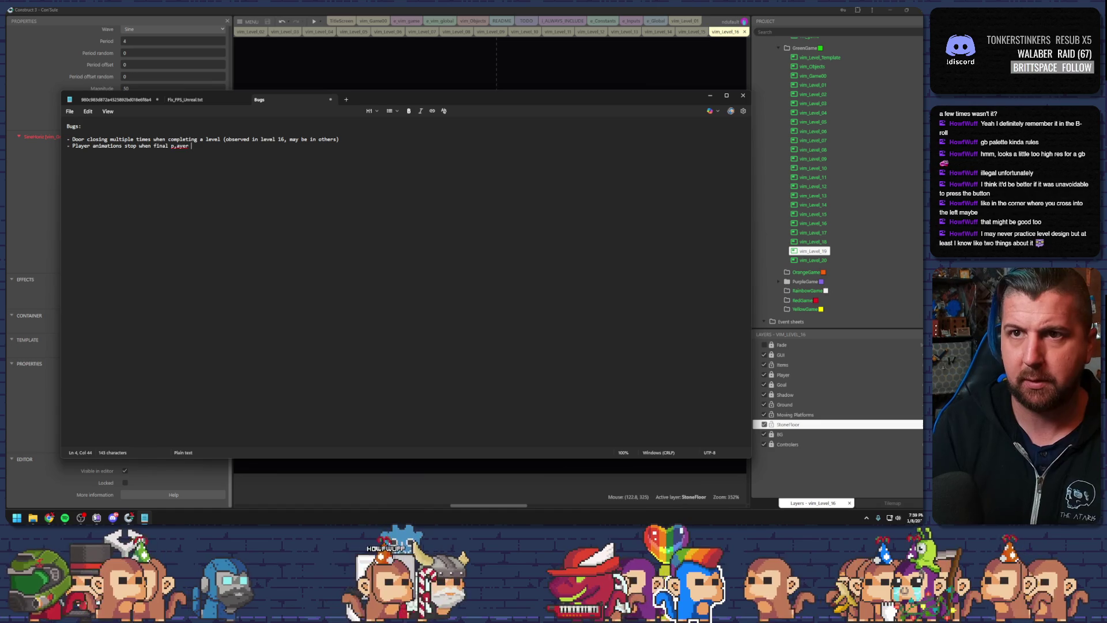
key("BackSpace")
key("BackSpace")
key("BackSpace")
type("er s doors door")
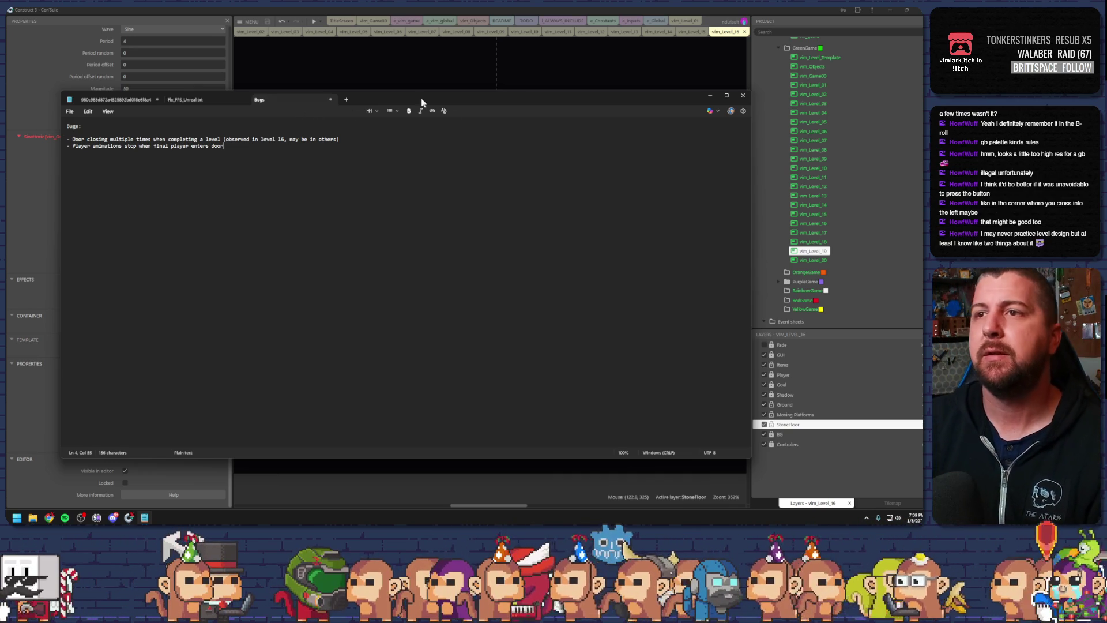
left_click_drag(468, 98, 1019, 102)
key("alt+Tab")
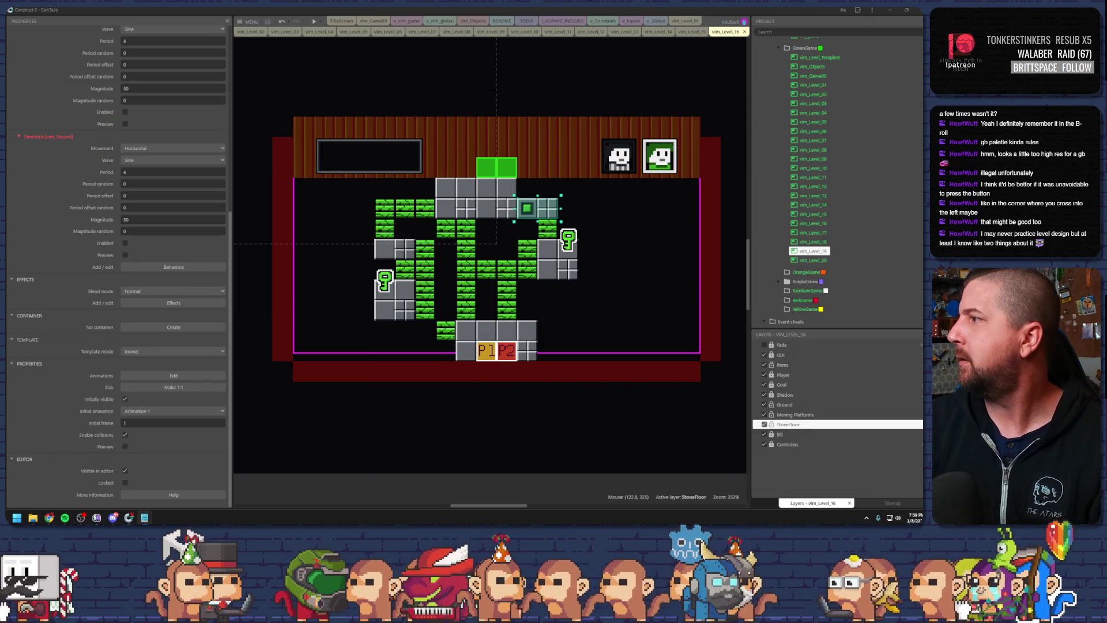
Collapse the Moving Platforms group in the e_vim_game event sheet
key("alt+Tab")
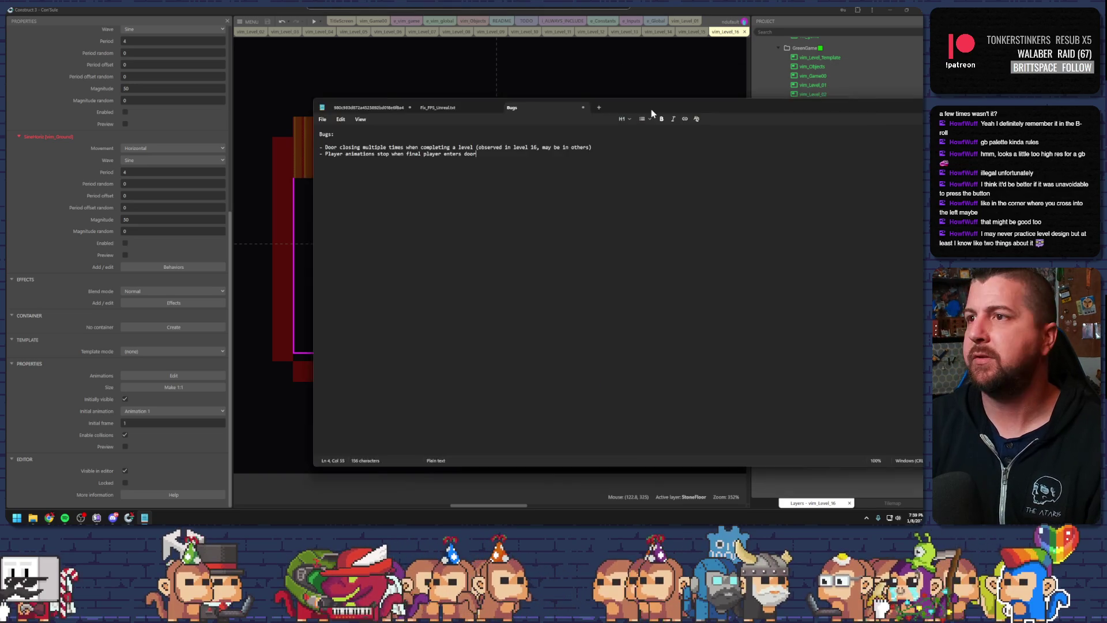
key("alt+Tab")
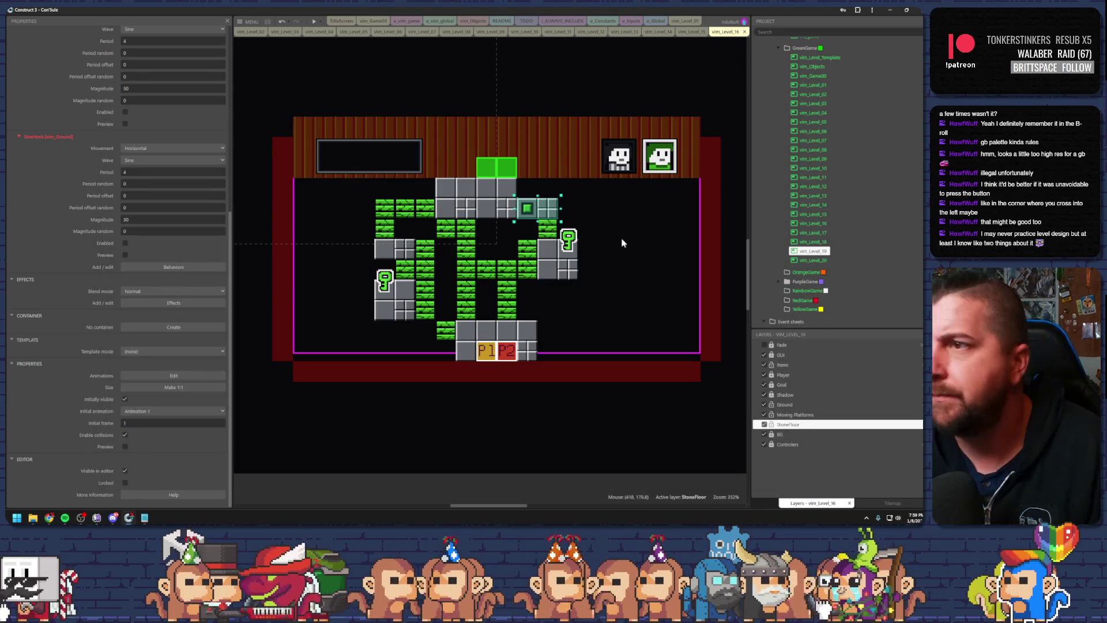
left_click(623, 245)
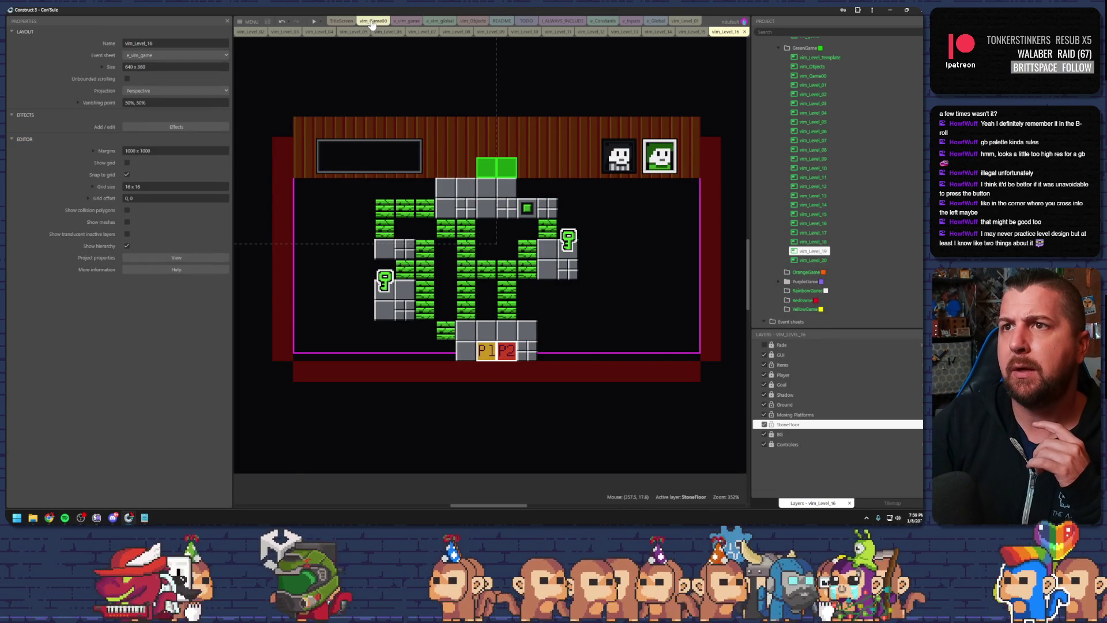
left_click(407, 21)
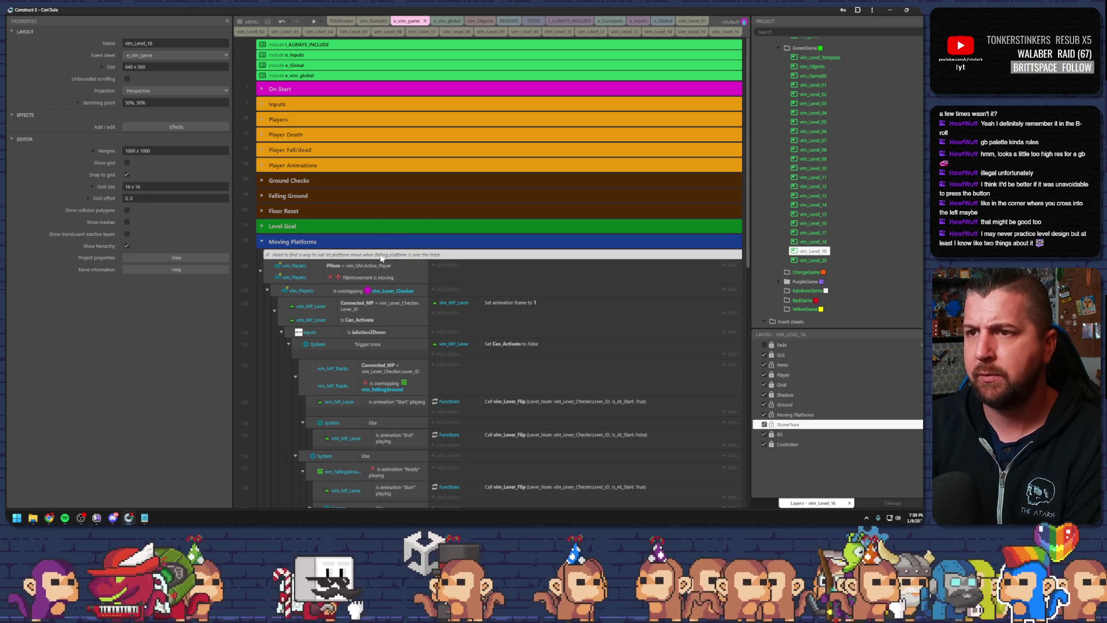
left_click(412, 257)
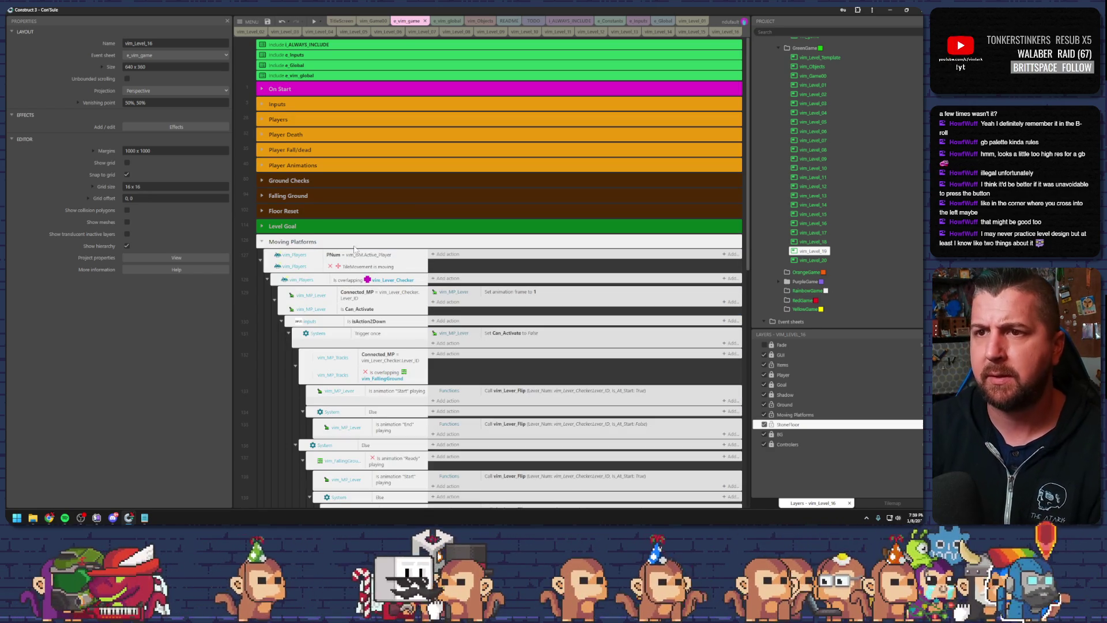
left_click(265, 242)
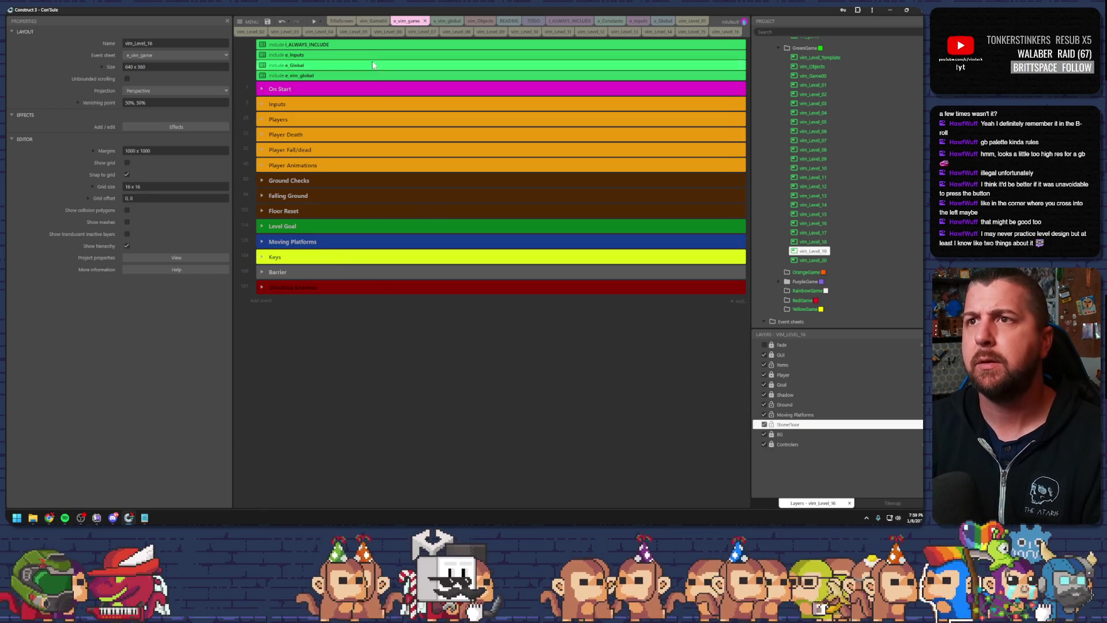
Return to the vim_Level_16 layout and save the project
left_click(725, 32)
key("ctrl+s")
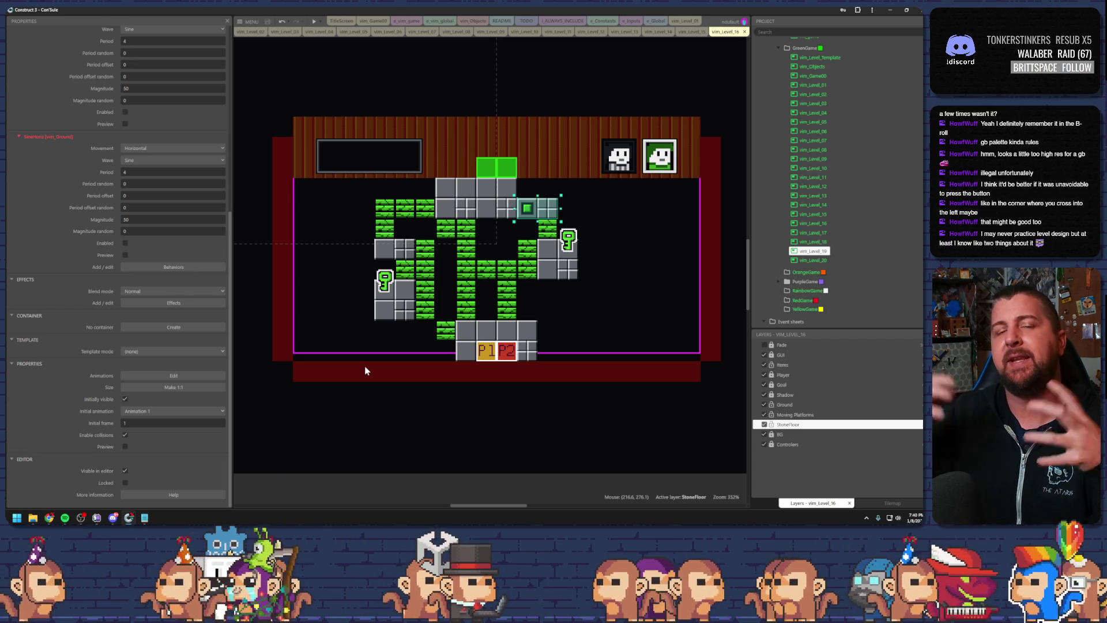
scroll(365, 371, "up", 2)
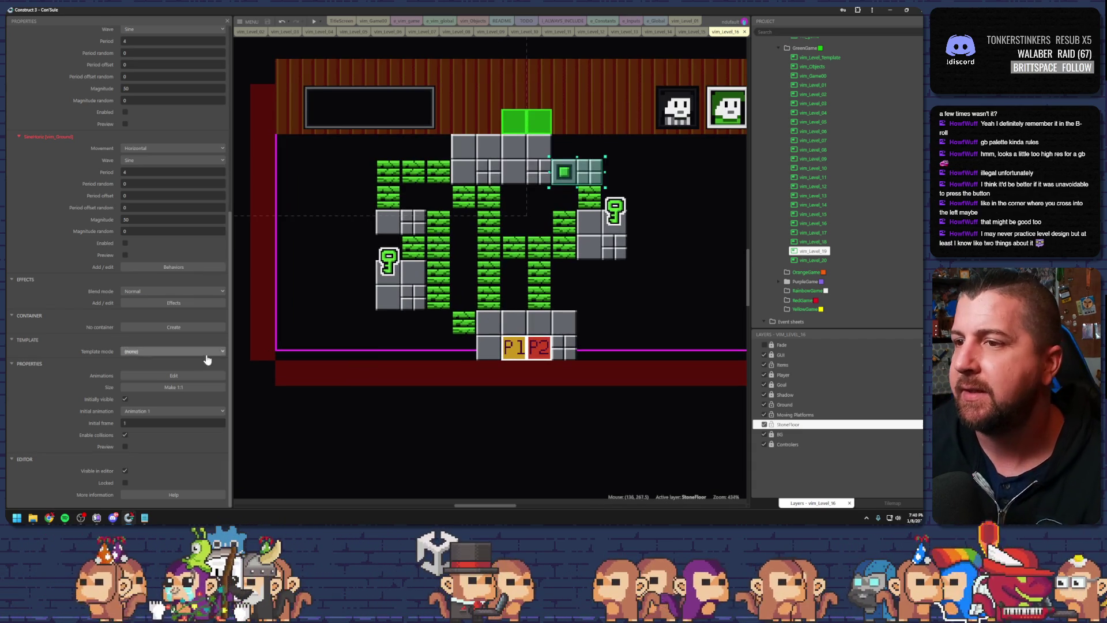
Ctrl-drag two falling-ground tile copies into the gaps between the green columns, then save
left_click(466, 328)
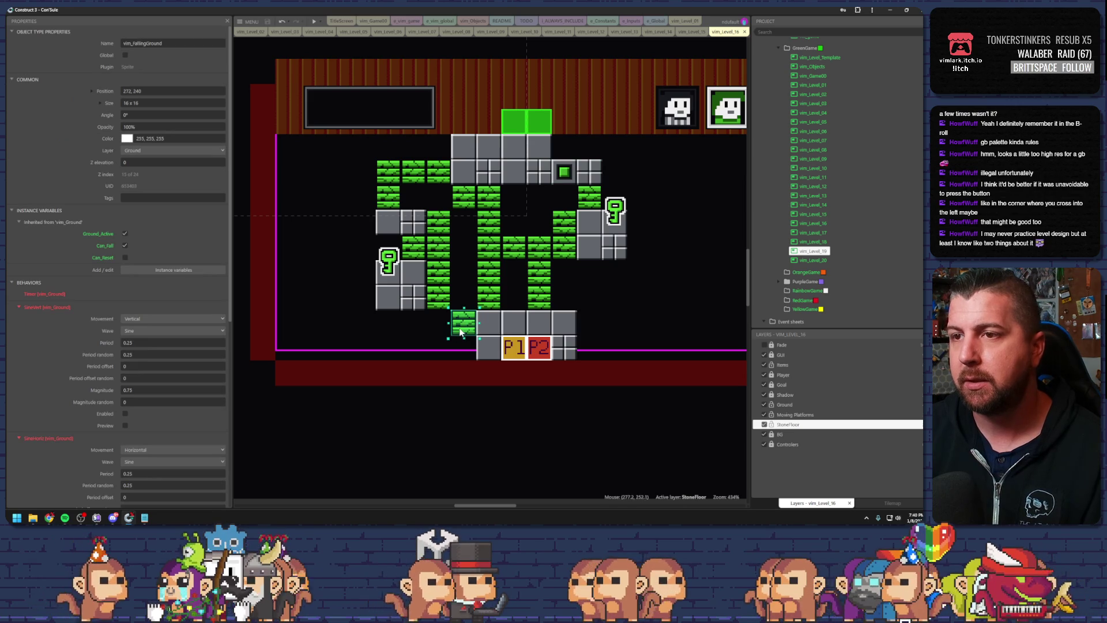
mouse_move(466, 328)
left_mouse_down()
mouse_move(541, 196)
mouse_move(589, 277)
mouse_move(589, 298)
left_mouse_up()
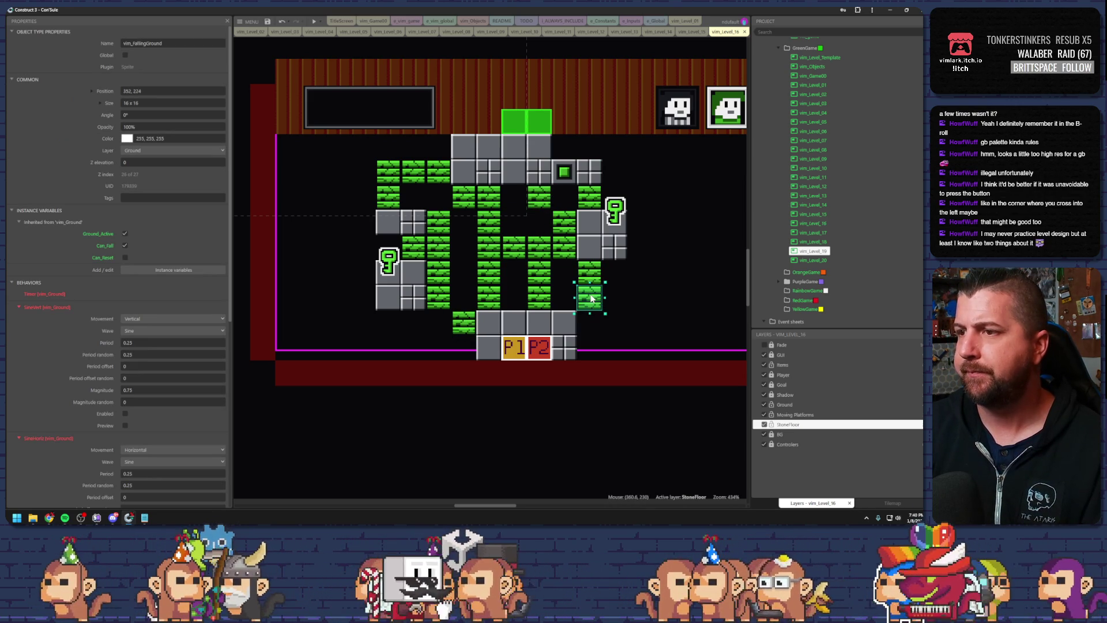
left_click(590, 283)
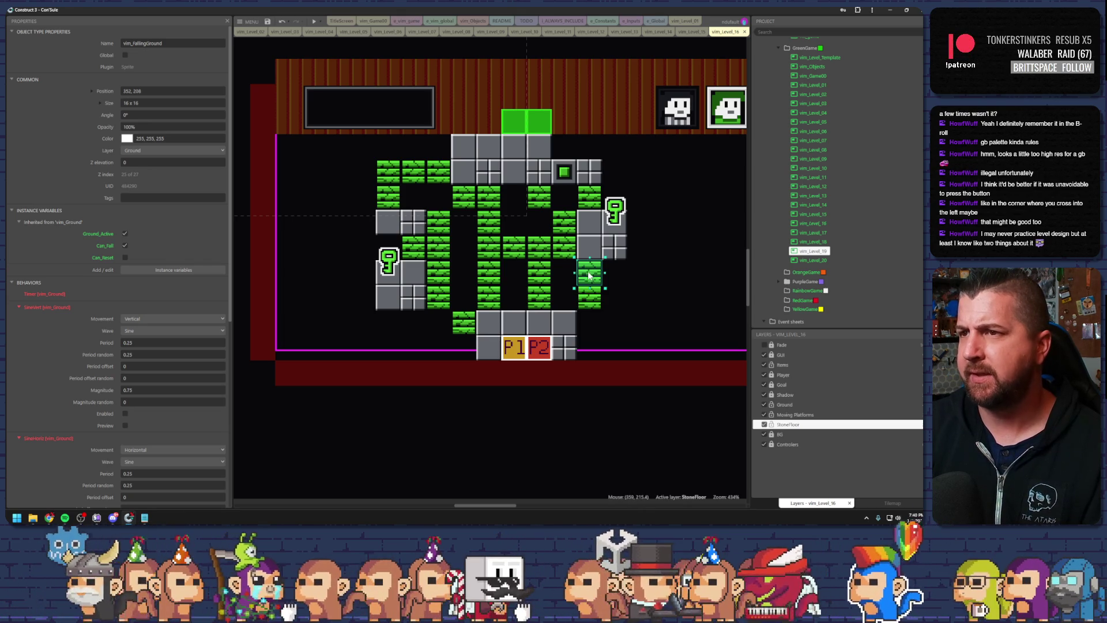
left_click_drag(588, 275, 525, 222)
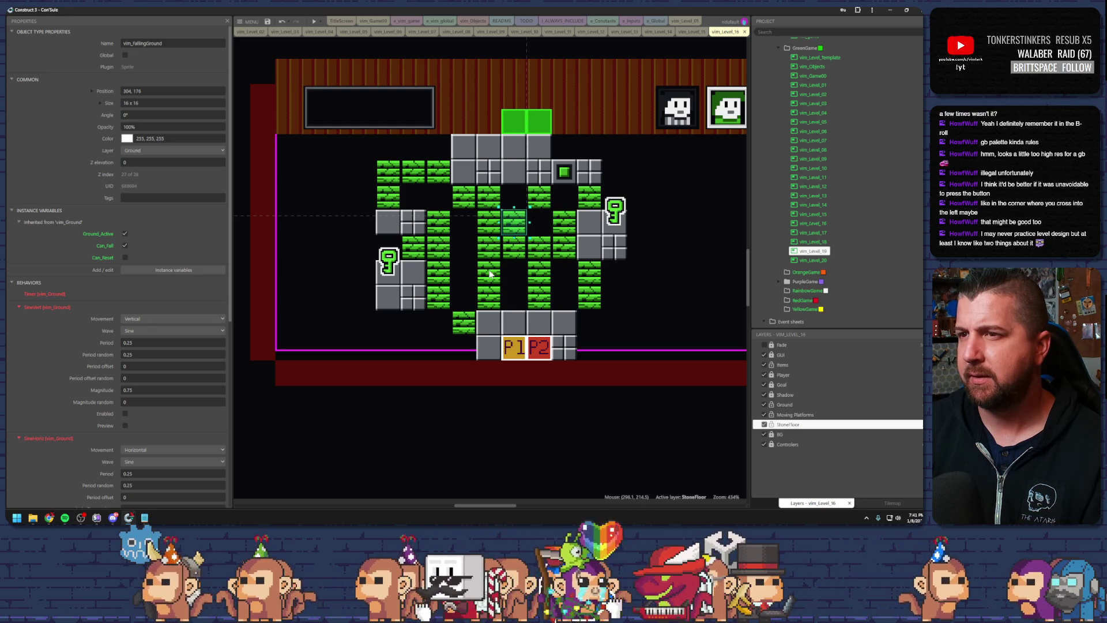
left_click(441, 254)
left_click(484, 254)
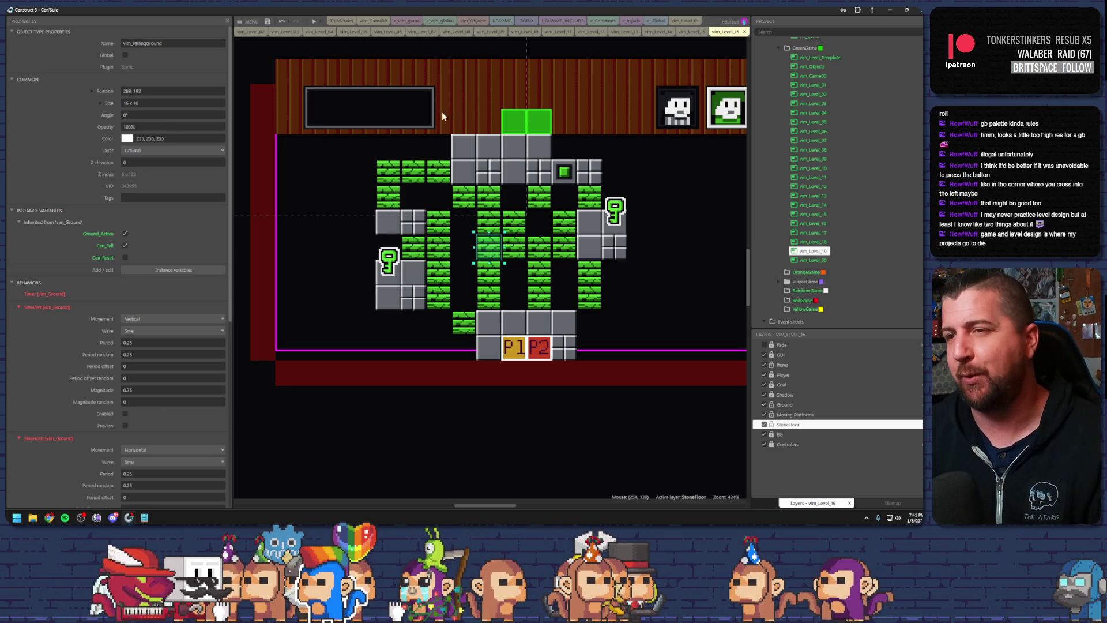
left_click(638, 214)
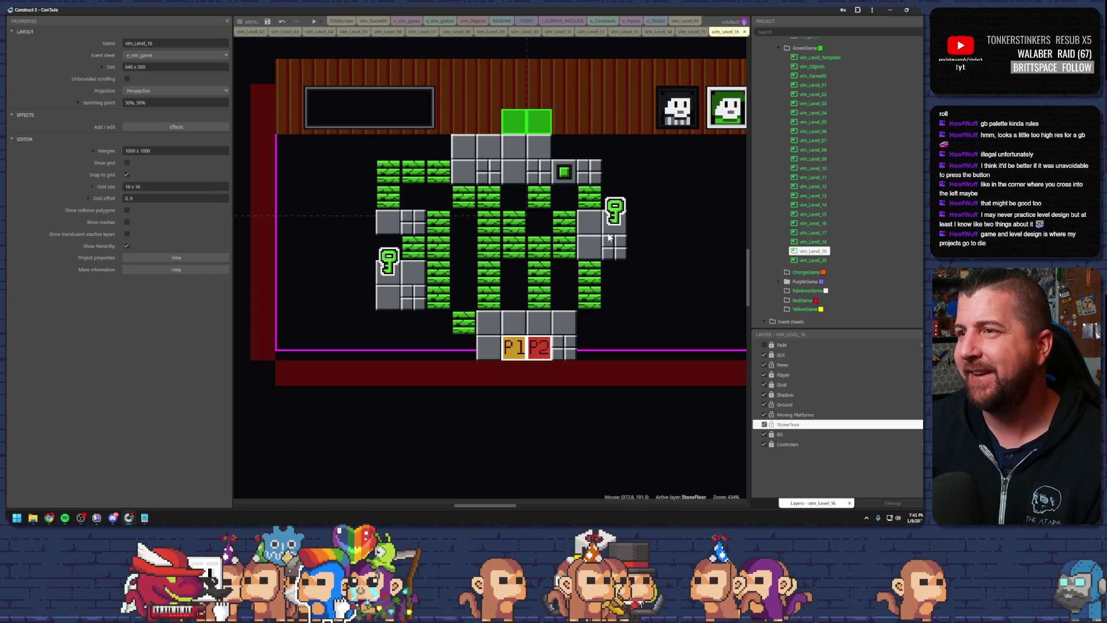
left_click(589, 202)
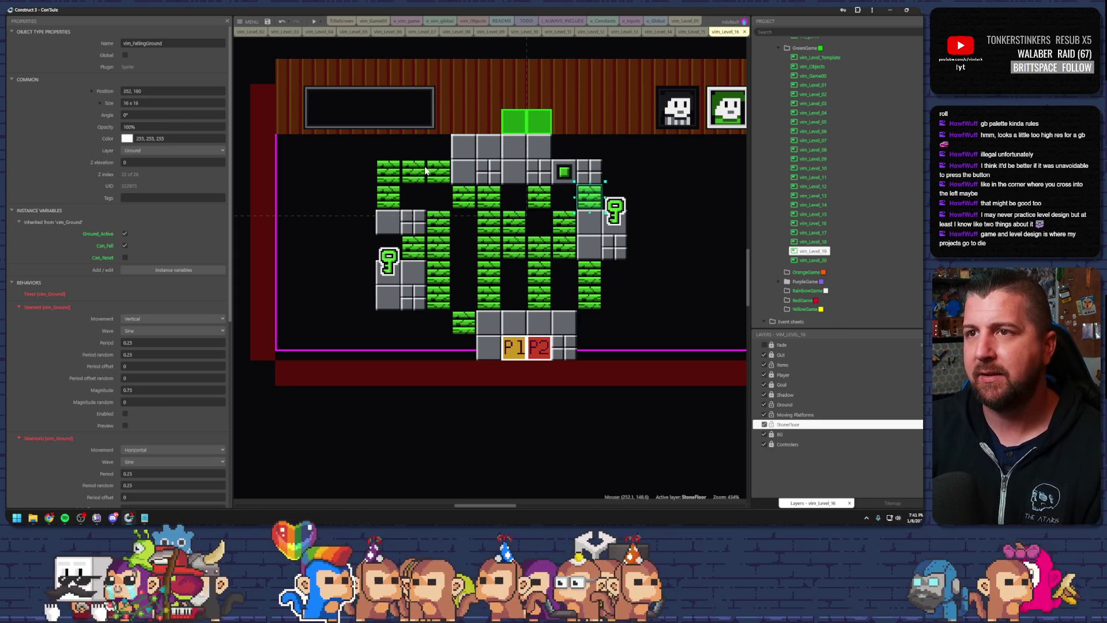
left_click(464, 147)
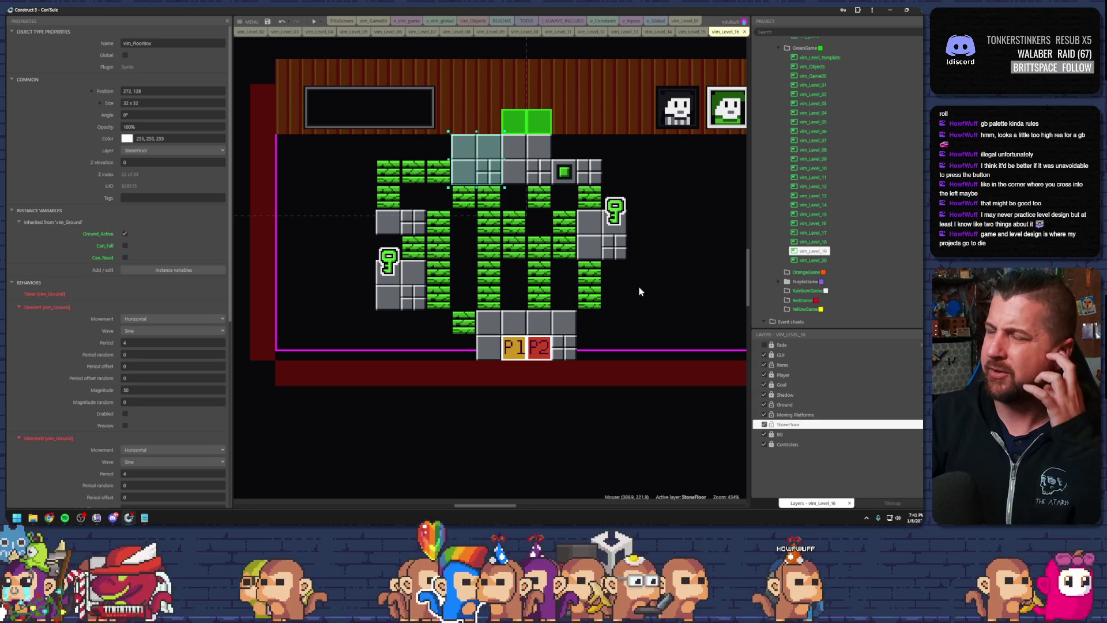
key("ctrl+s")
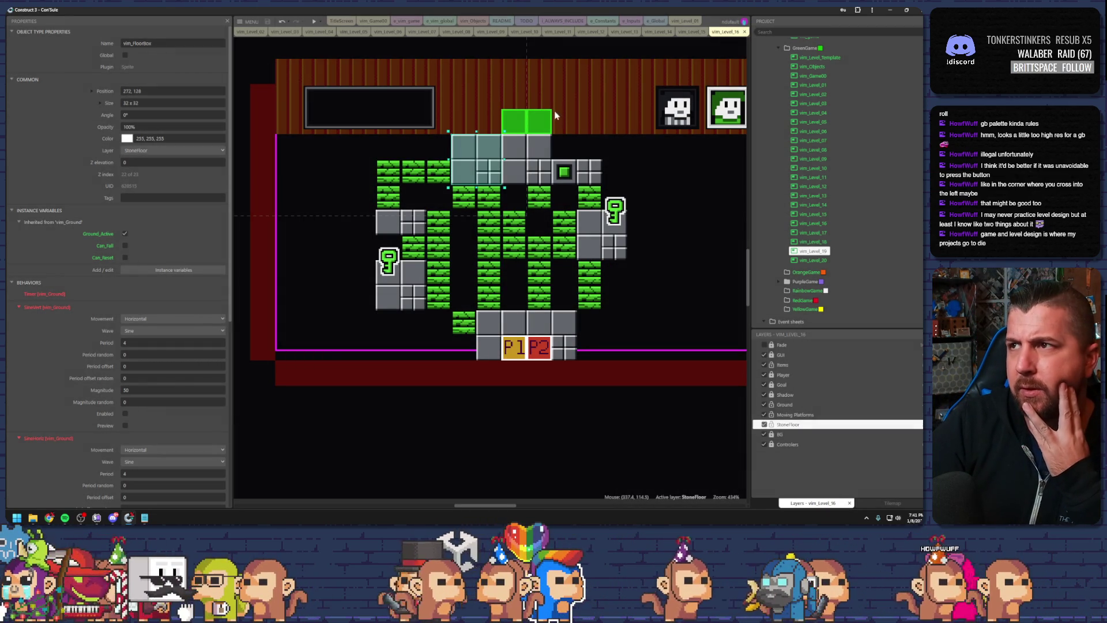
Open the vim_Level_17 layout and look through its Ground and Items layers
double_click(804, 233)
scroll(605, 292, "up", 5)
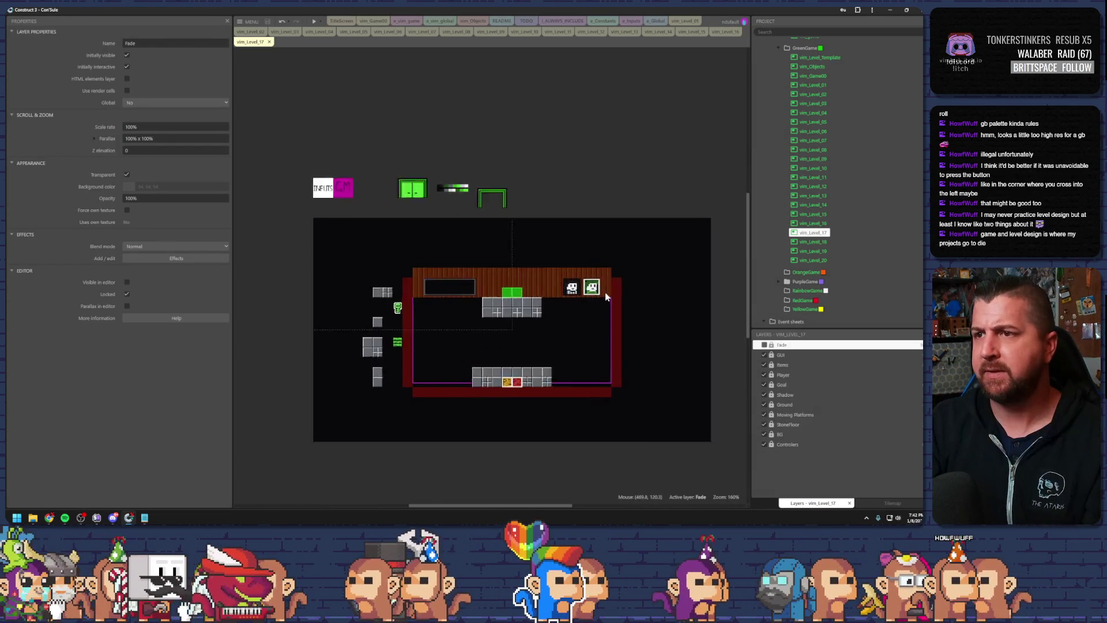
left_click(510, 349)
scroll(574, 285, "up", 1)
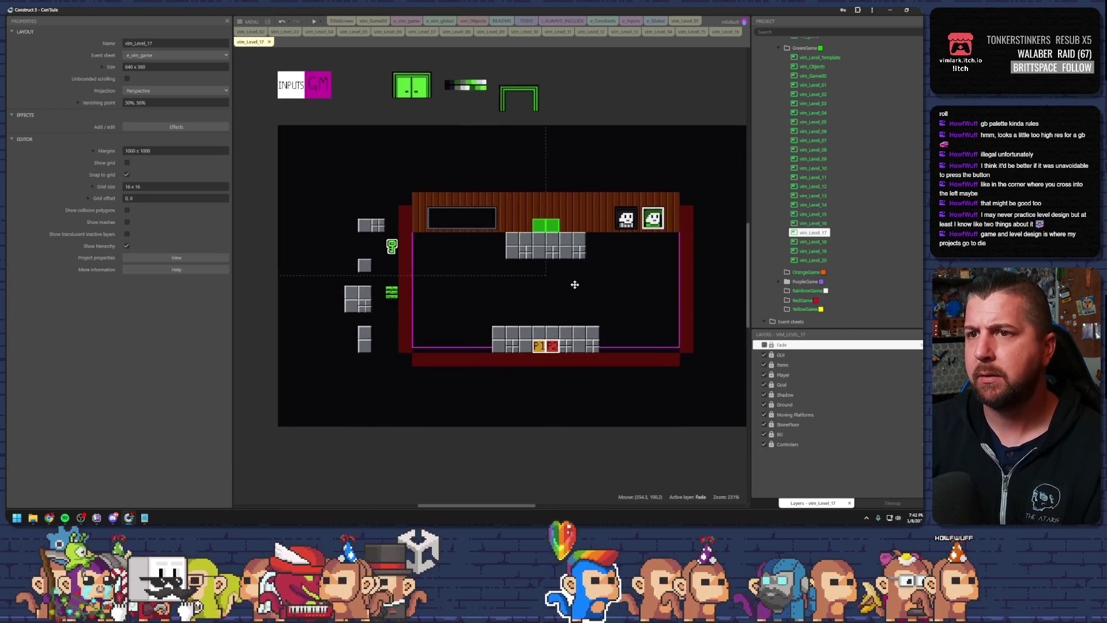
scroll(541, 267, "down", 1)
scroll(547, 293, "up", 2)
scroll(546, 293, "down", 2)
scroll(519, 286, "up", 1)
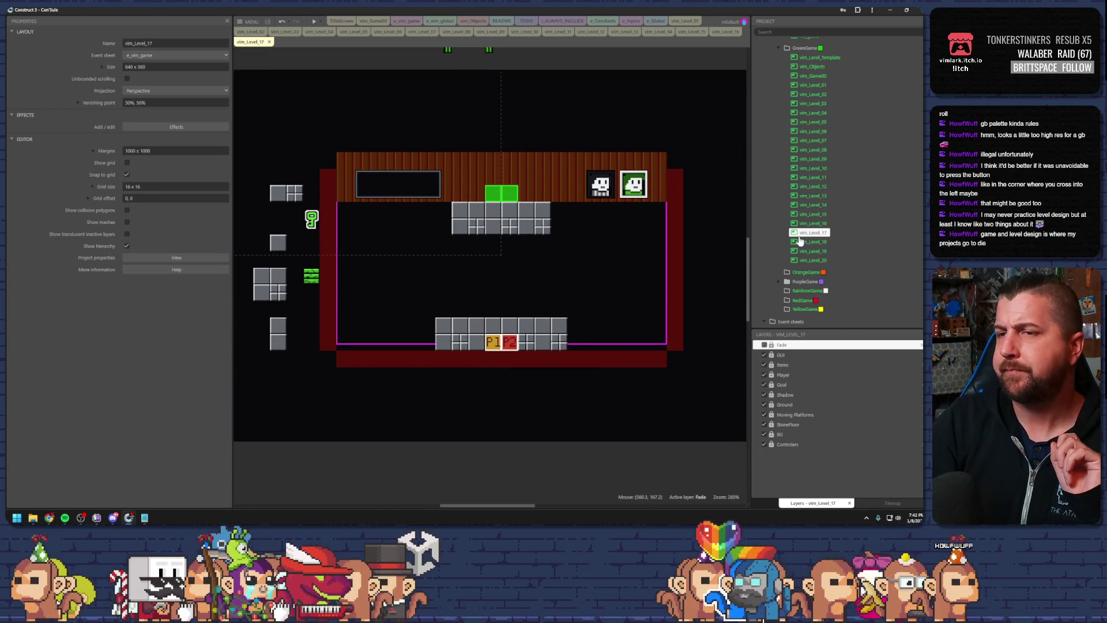
left_click(772, 434)
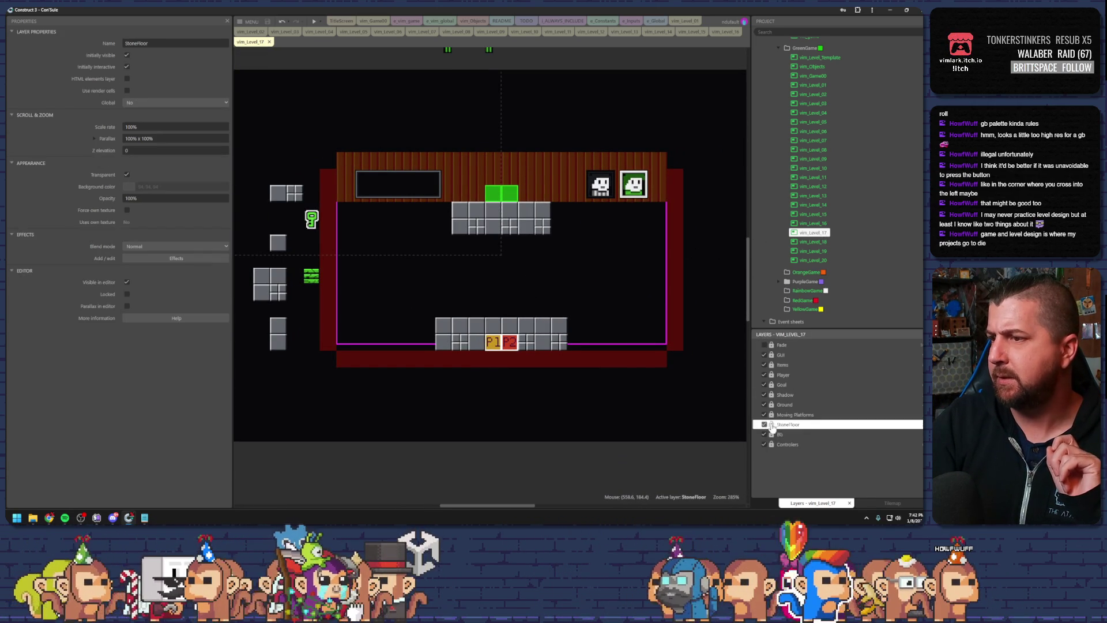
left_click(772, 404)
left_click(775, 365)
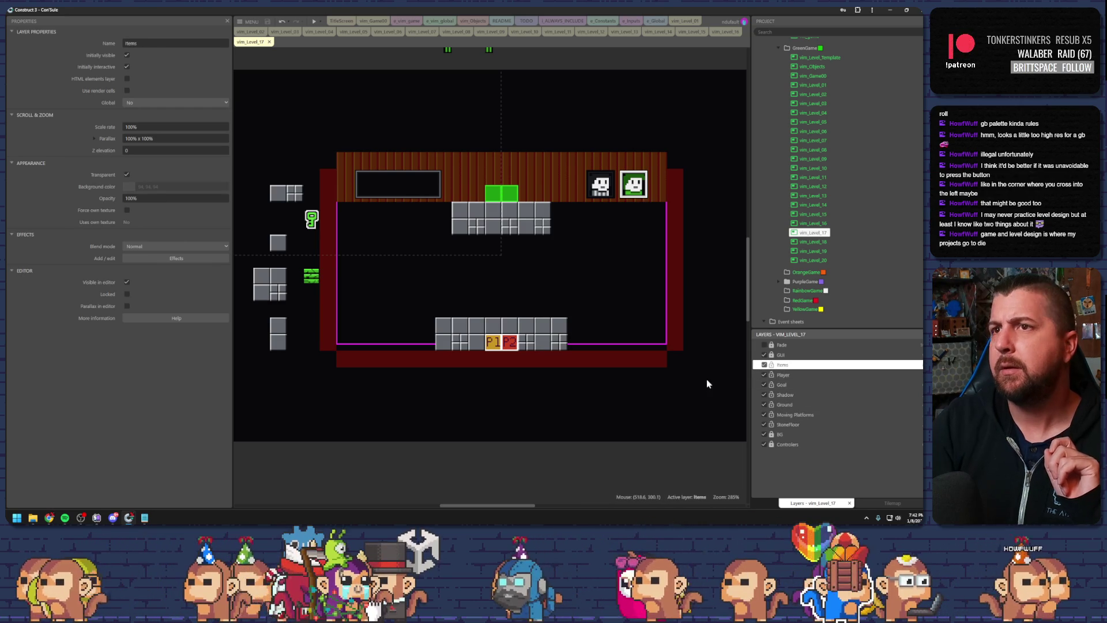
Check level 16's floor reset, then place a grey floor block and nudge a falling-ground block in level 17
left_click(725, 32)
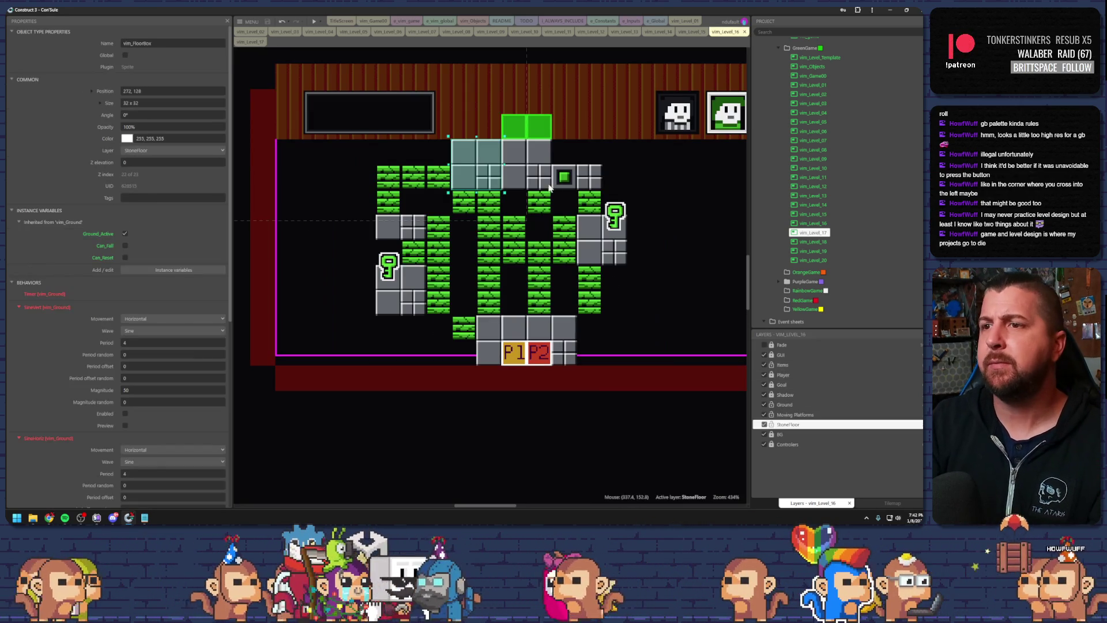
left_click(571, 198)
key("ctrl+Tab")
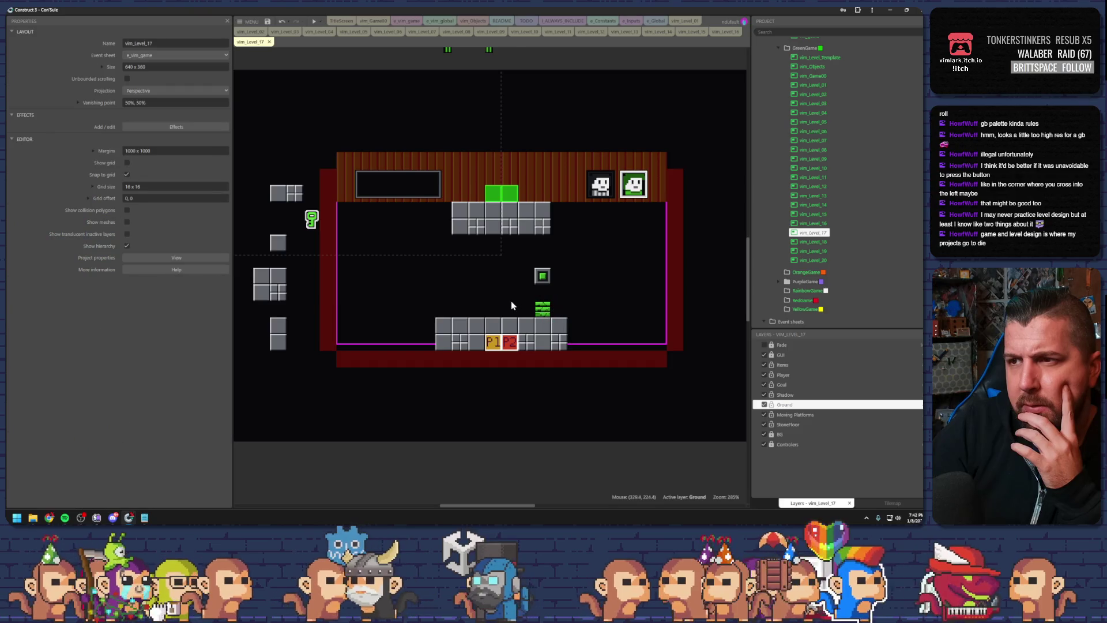
left_click_drag(280, 241, 479, 274)
mouse_move(543, 308)
left_mouse_down()
mouse_move(477, 307)
mouse_move(477, 244)
mouse_move(545, 242)
mouse_move(545, 291)
left_mouse_up()
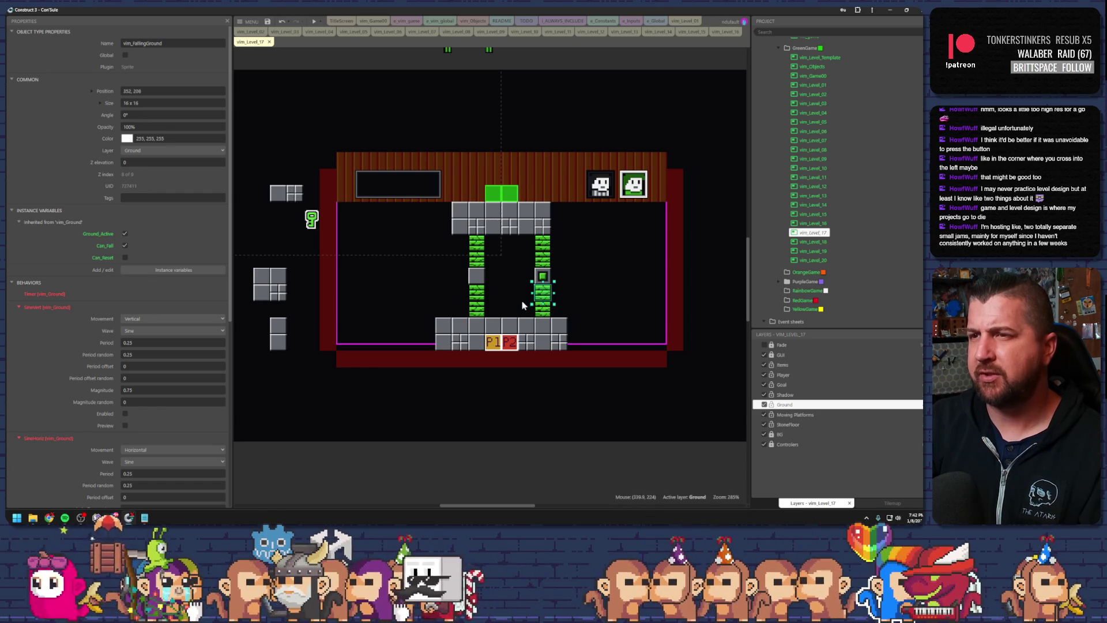
Marquee-select the right green column, shift it one grid tile left and preview lvl 17
mouse_move(566, 252)
left_mouse_down()
mouse_move(539, 277)
mouse_move(537, 297)
left_mouse_up()
left_click(540, 307)
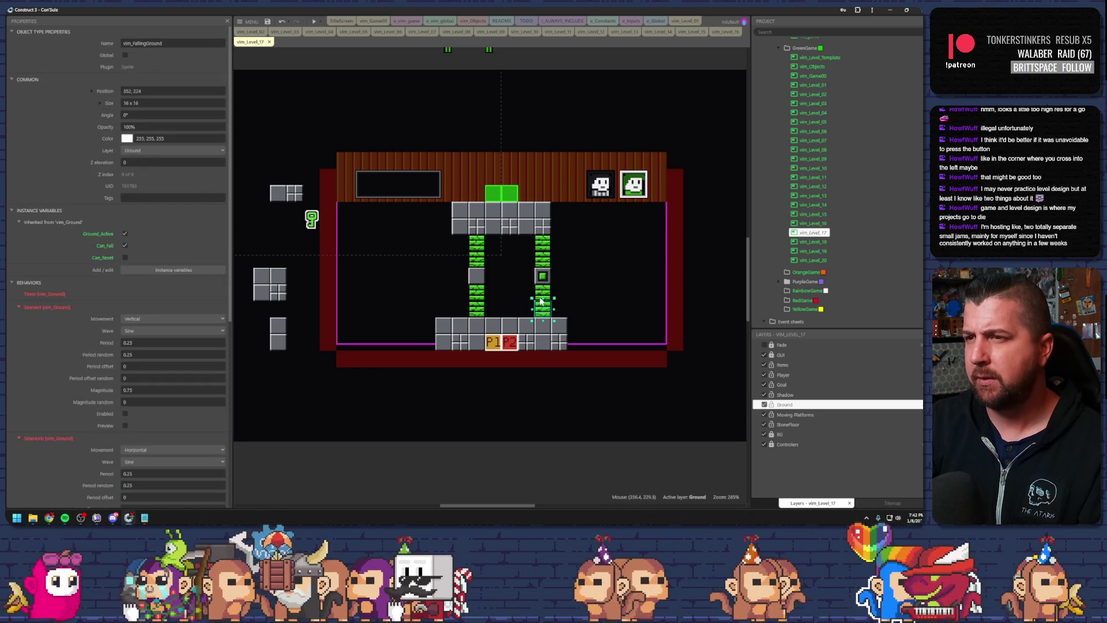
left_click_drag(575, 226, 516, 329)
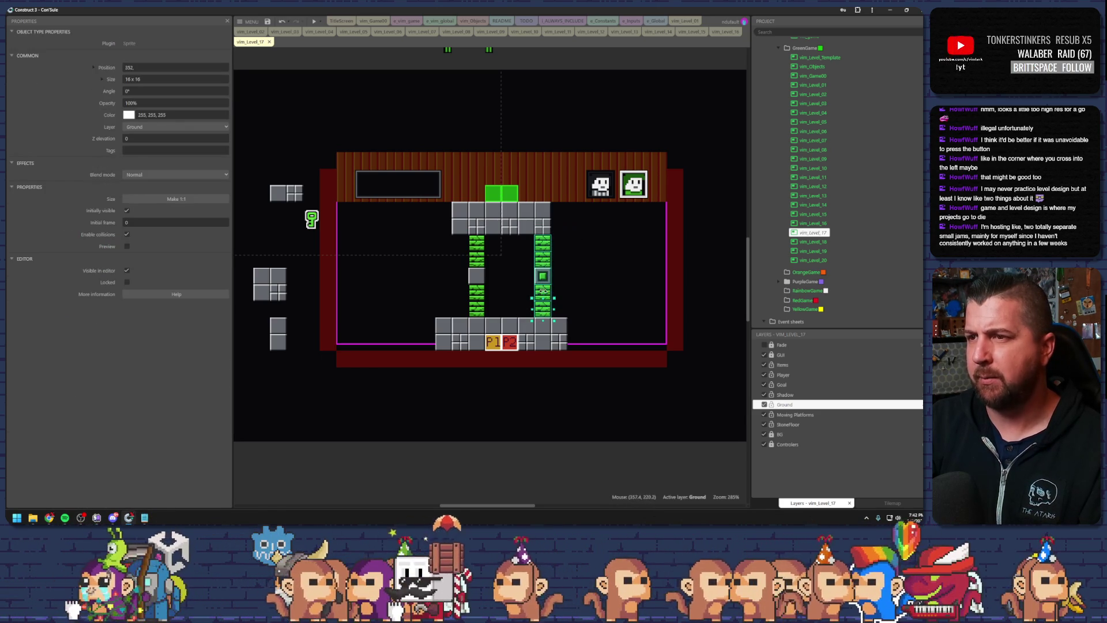
left_click_drag(545, 280, 529, 279)
left_click(556, 297)
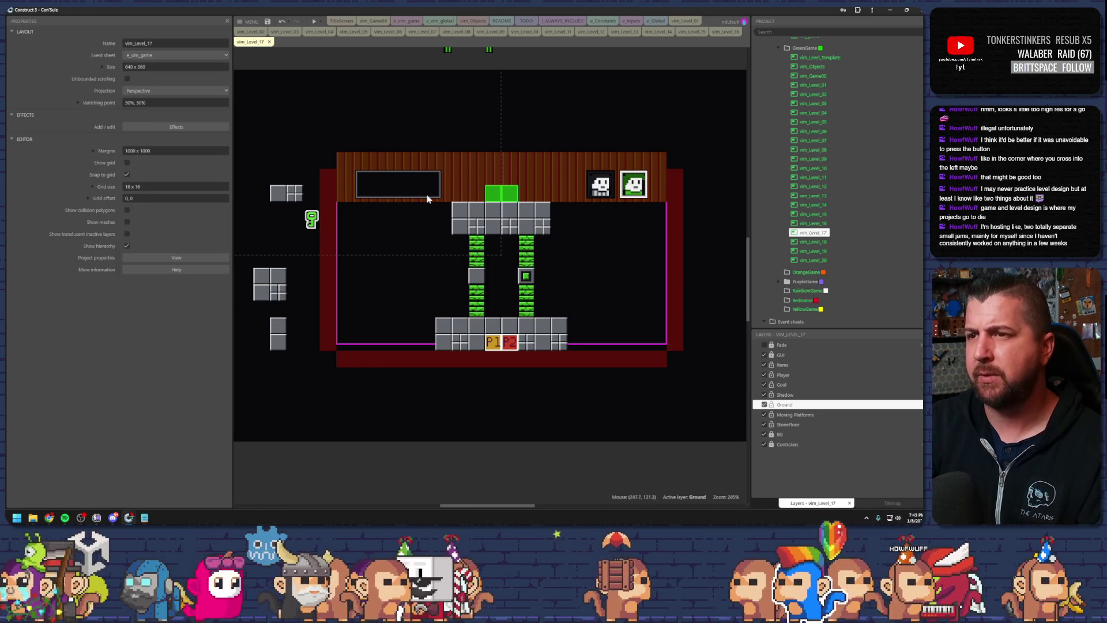
left_click(315, 21)
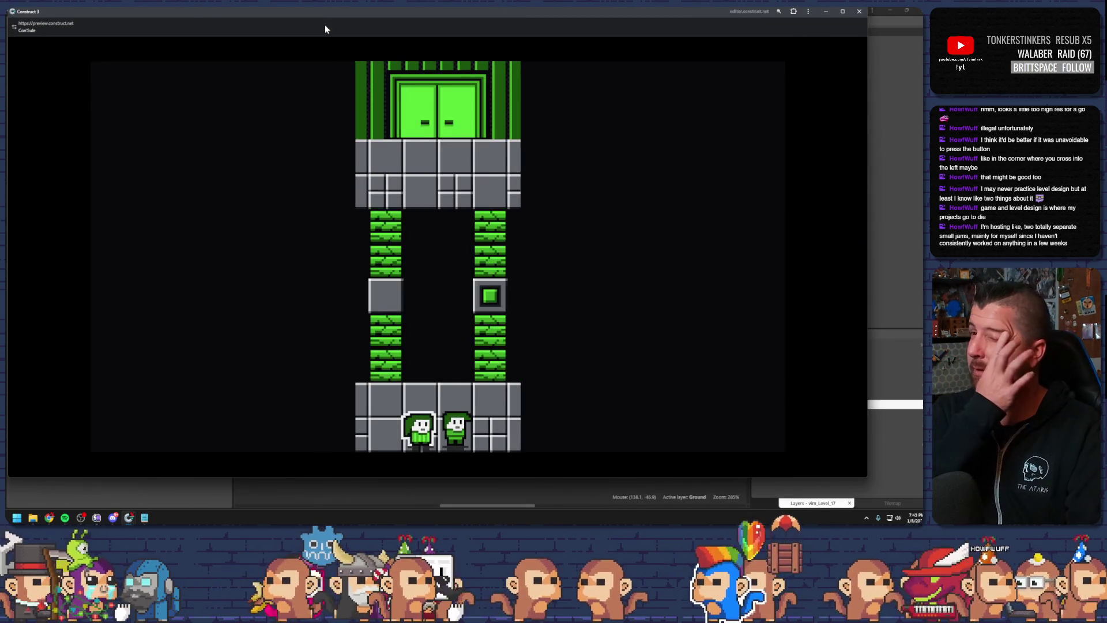
Walk the first character left and up its ladder, then the second right and up its ladder
key("Left")
key("Up")
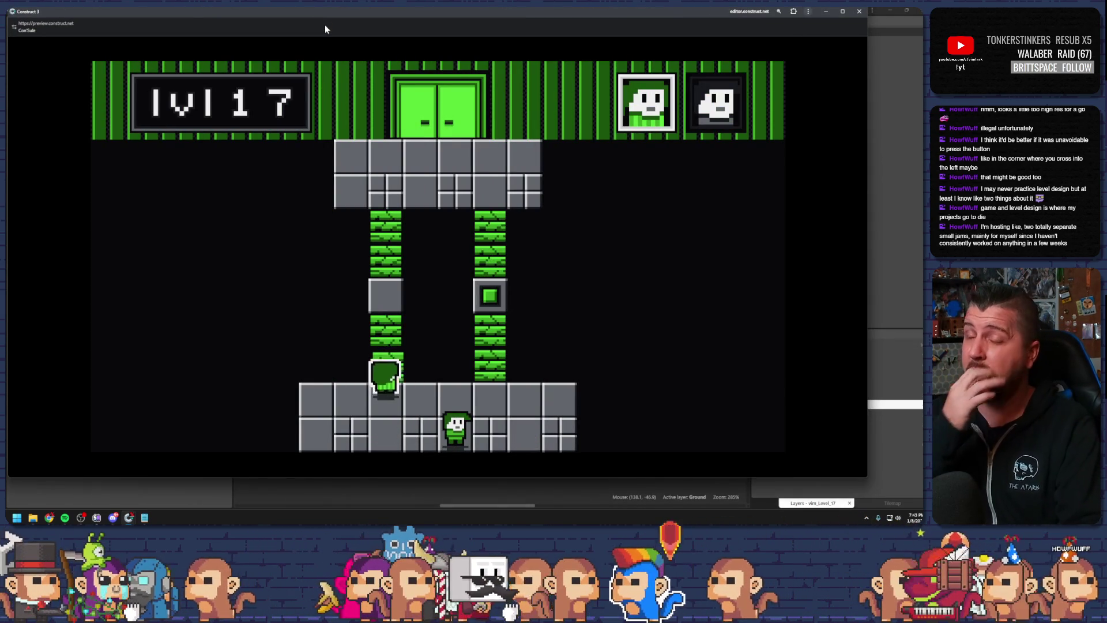
key("Tab")
key("Right")
key("Up")
key("Up")
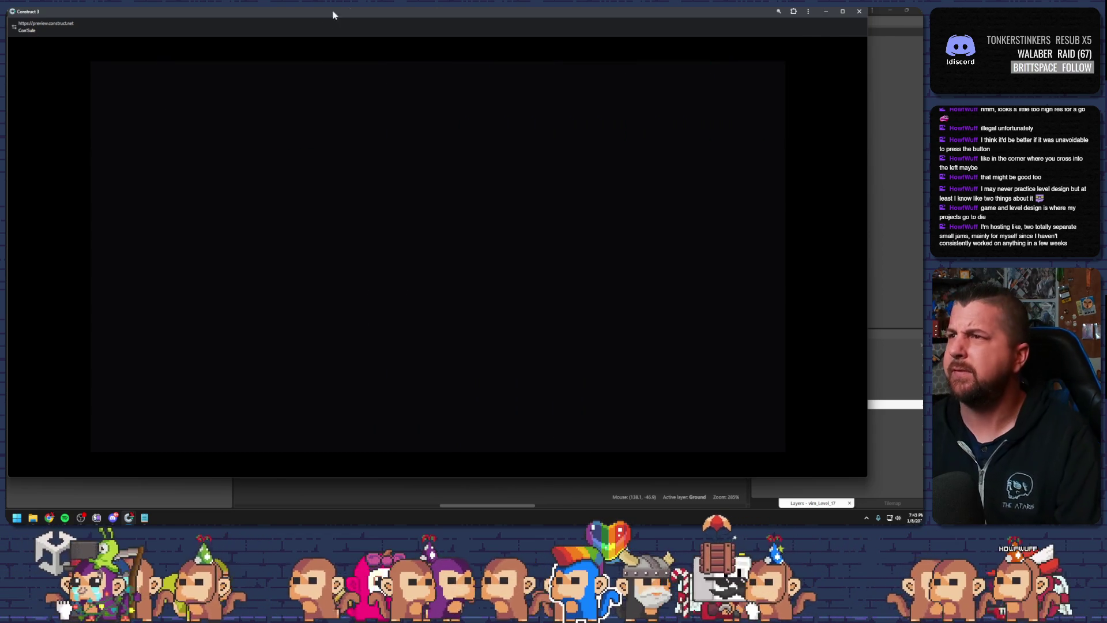
Close the preview and drag the green floor-reset switch right, out of the column
left_click(859, 11)
left_click(511, 277)
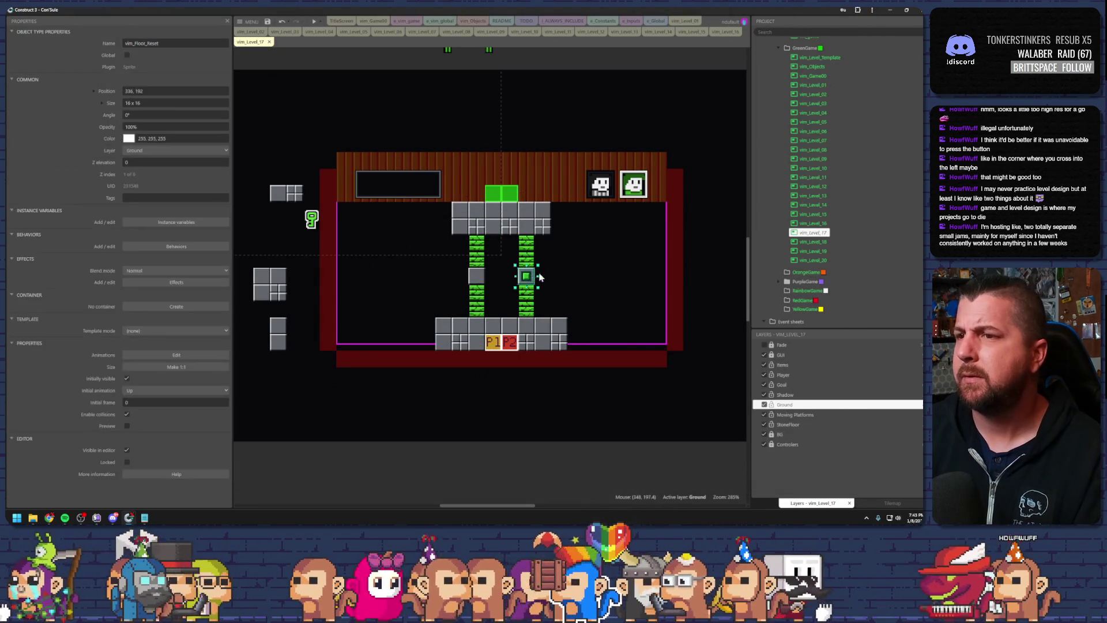
left_click_drag(511, 277, 560, 277)
left_click_drag(477, 277, 535, 283)
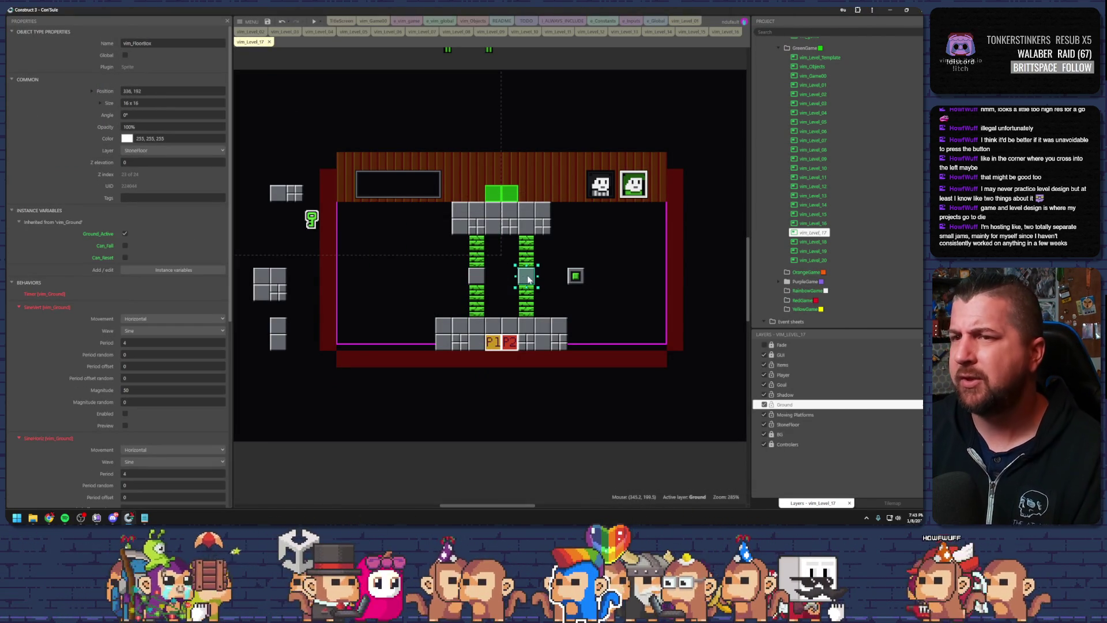
left_click(574, 278)
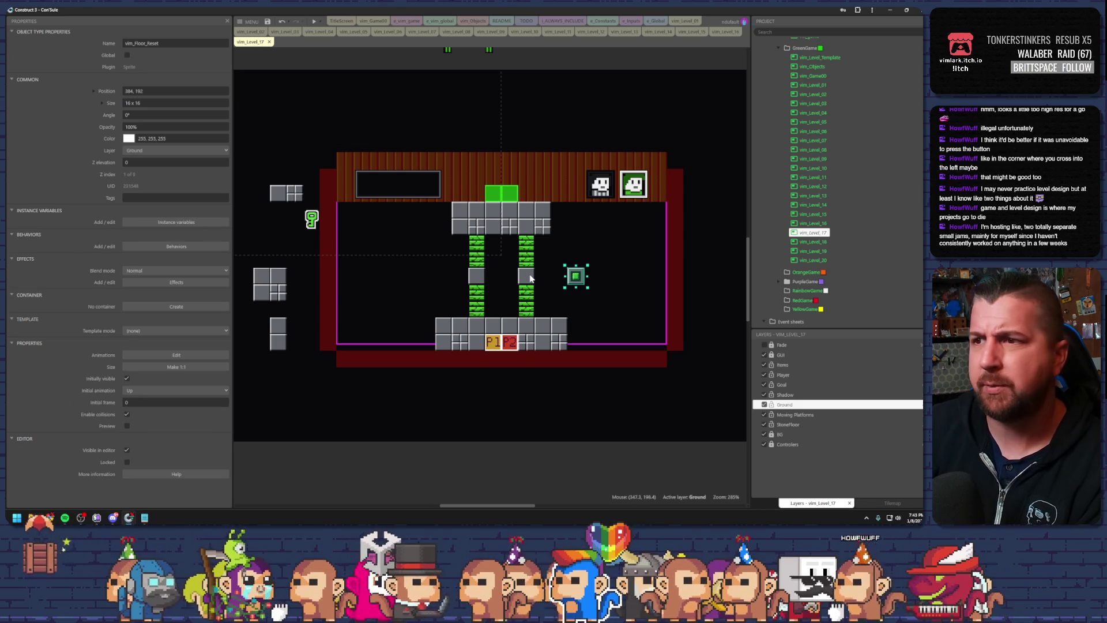
left_click(530, 278)
Nudge the floor-reset switch further right to 416, 192 and deselect it
left_click(573, 280)
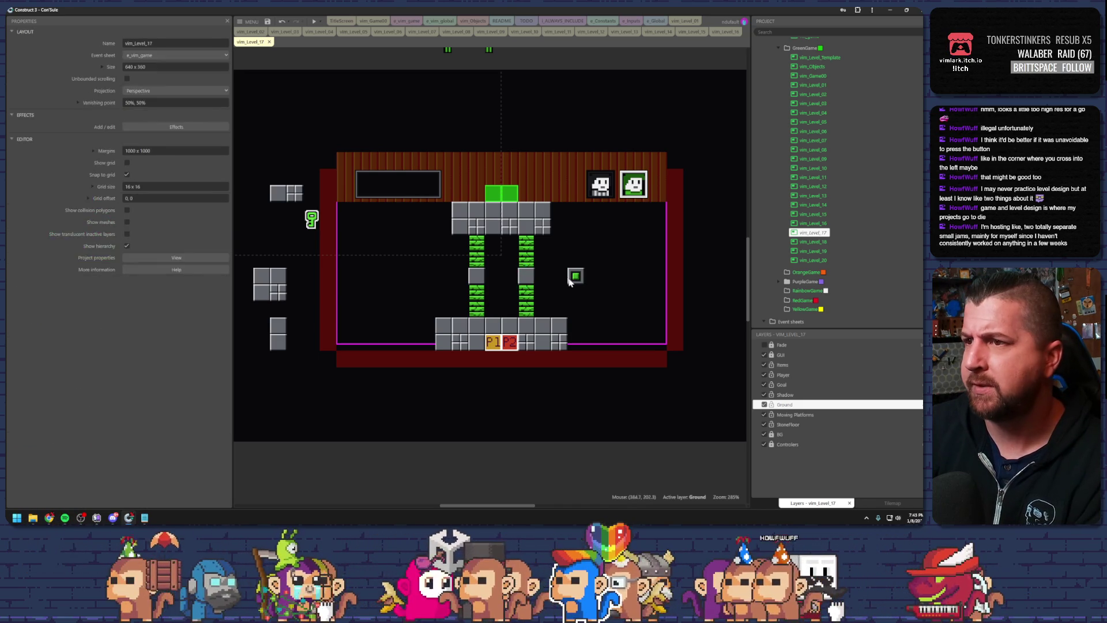
left_click(526, 280)
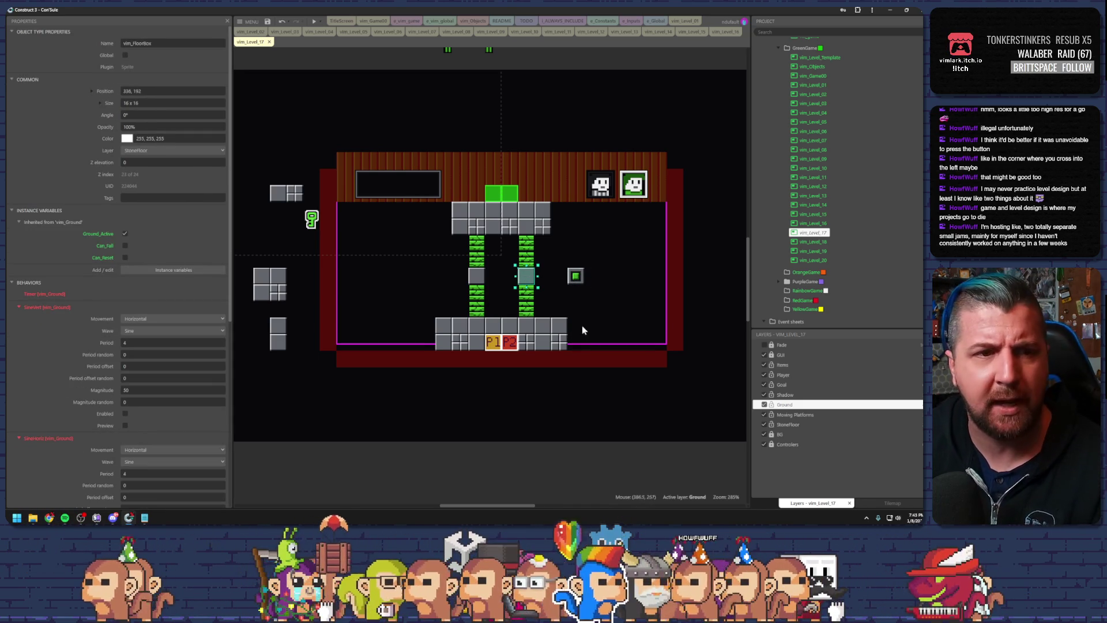
left_click_drag(581, 281, 612, 283)
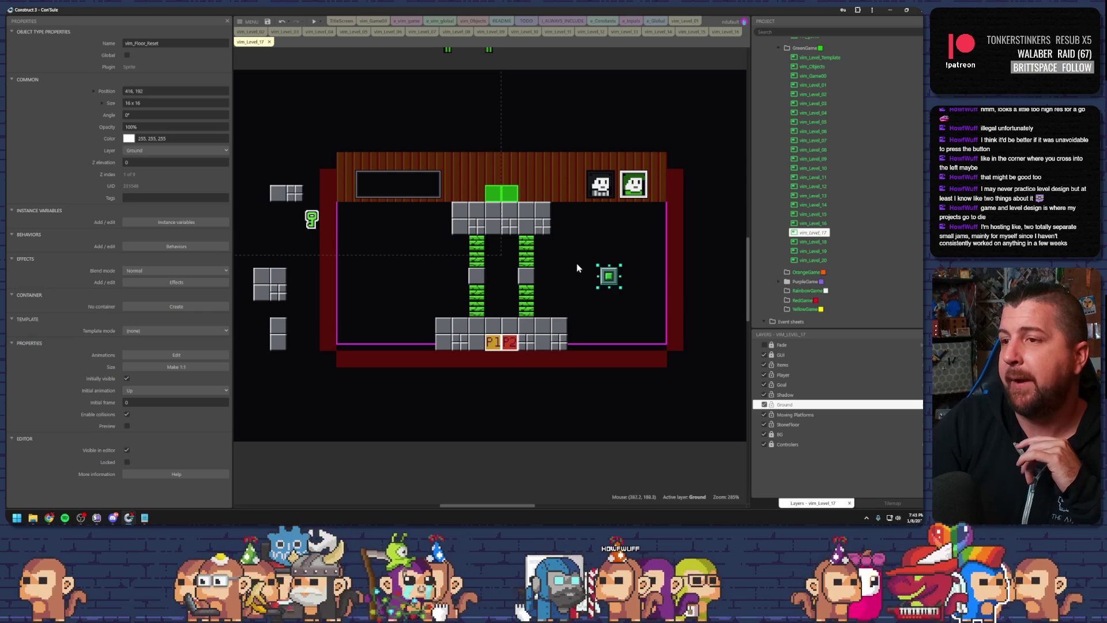
left_click(549, 272)
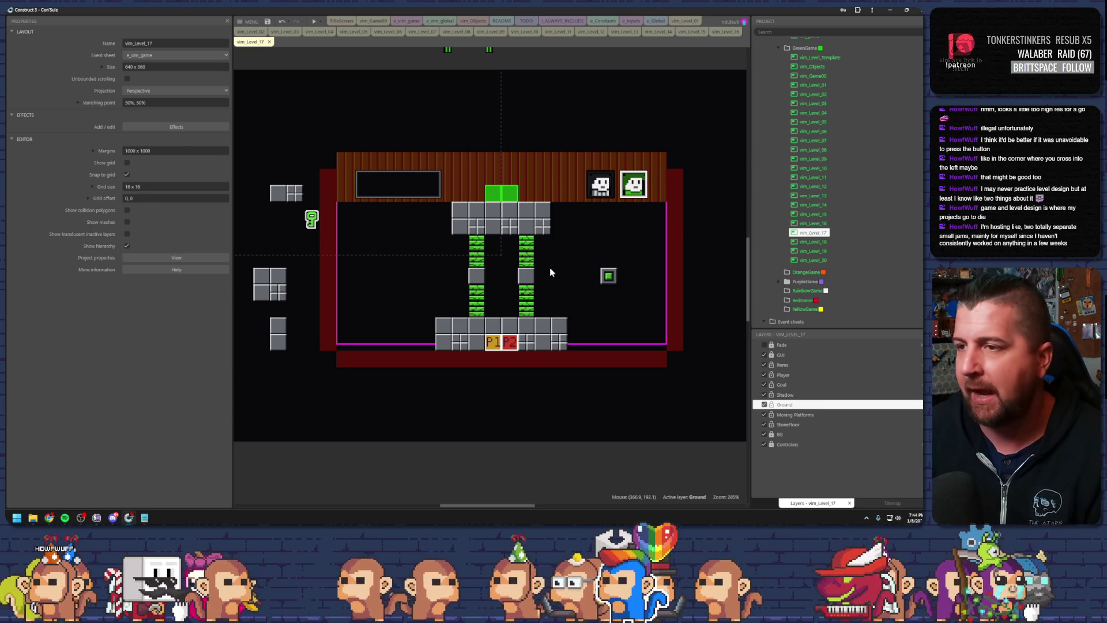
scroll(597, 282, "up", 1)
Zoom the view and inspect the grey block and two falling-ground tiles in the columns
scroll(597, 283, "down", 1)
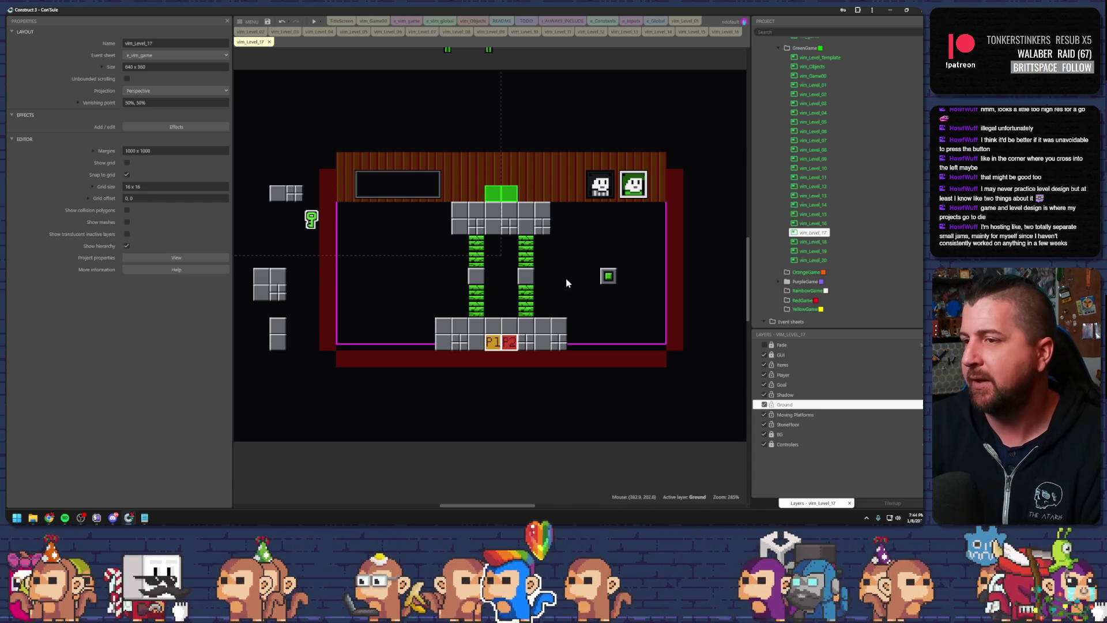
scroll(552, 280, "up", 1)
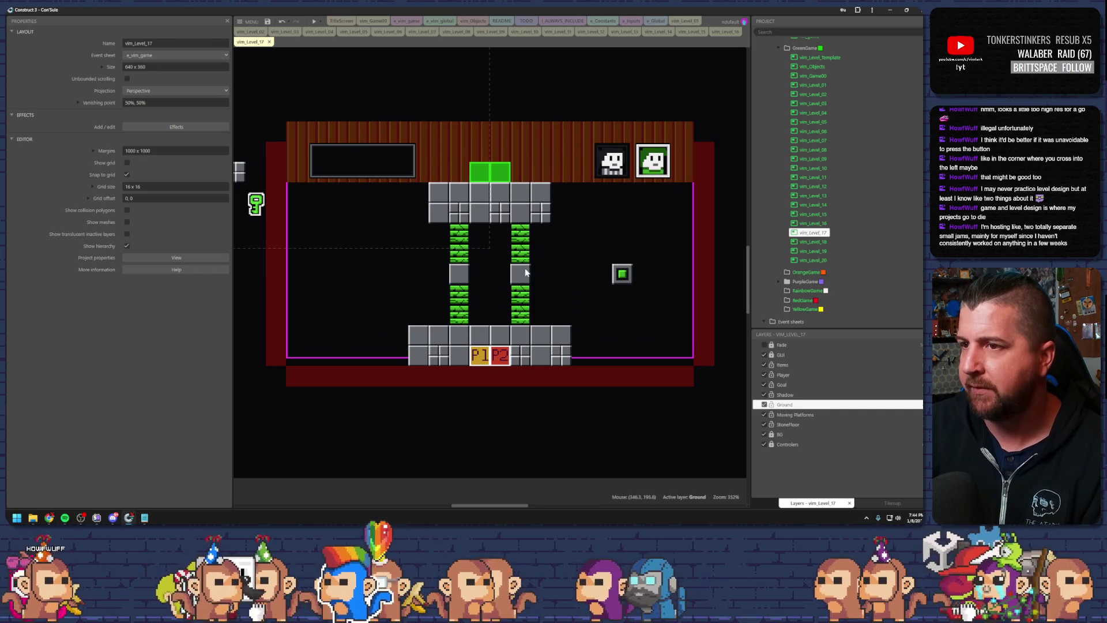
left_click(532, 276)
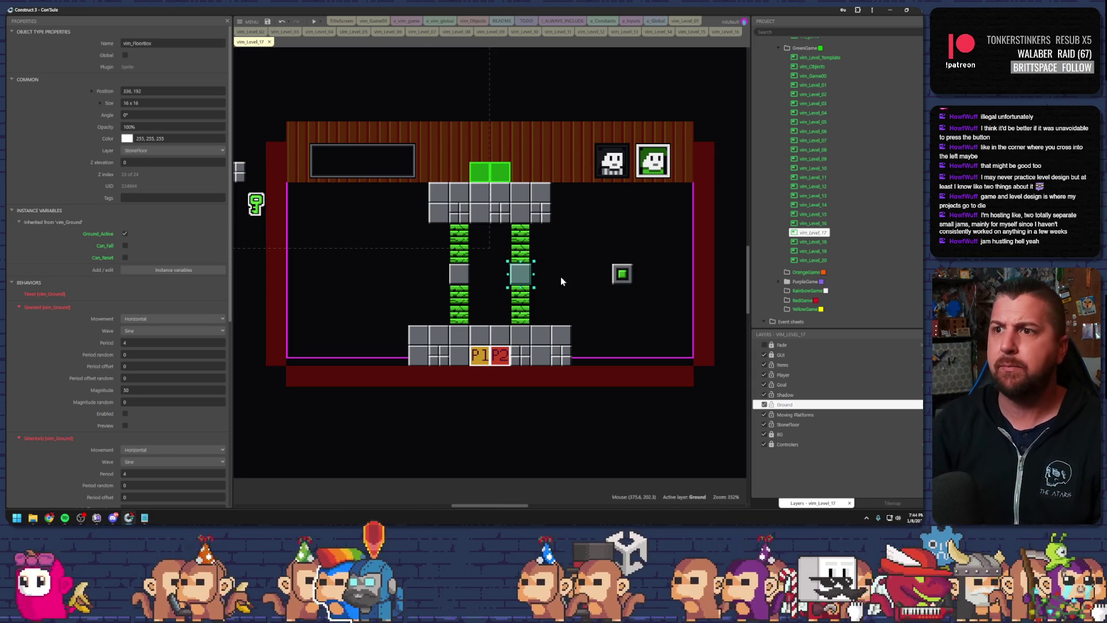
left_click(460, 247)
left_click(462, 260)
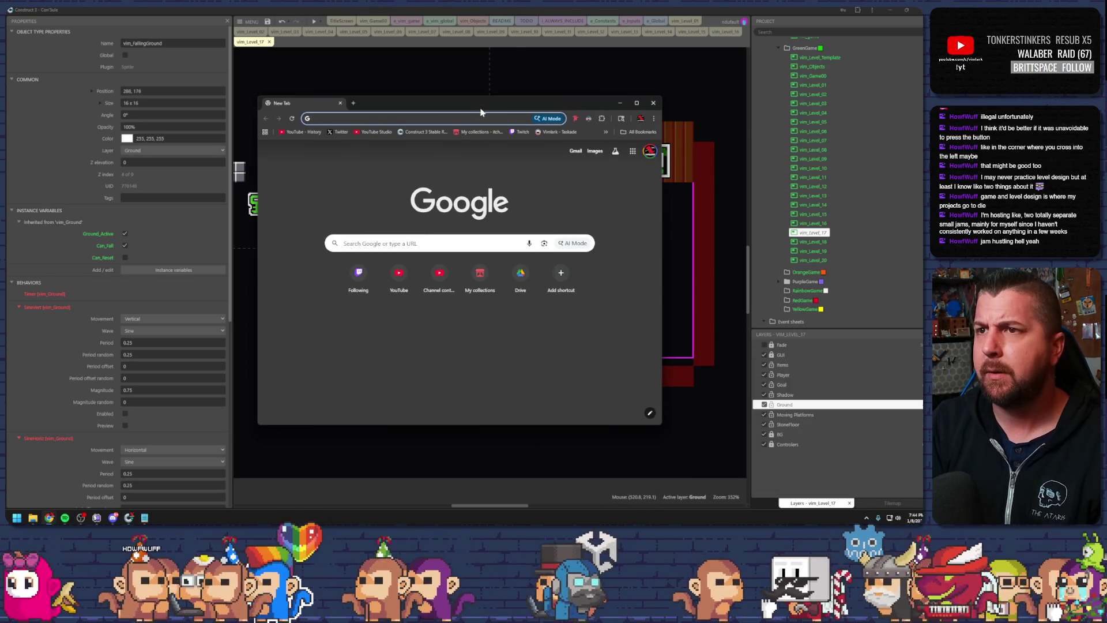
Search 'cool' to open the Cool Math Games site and maximize the browser window
type("cool")
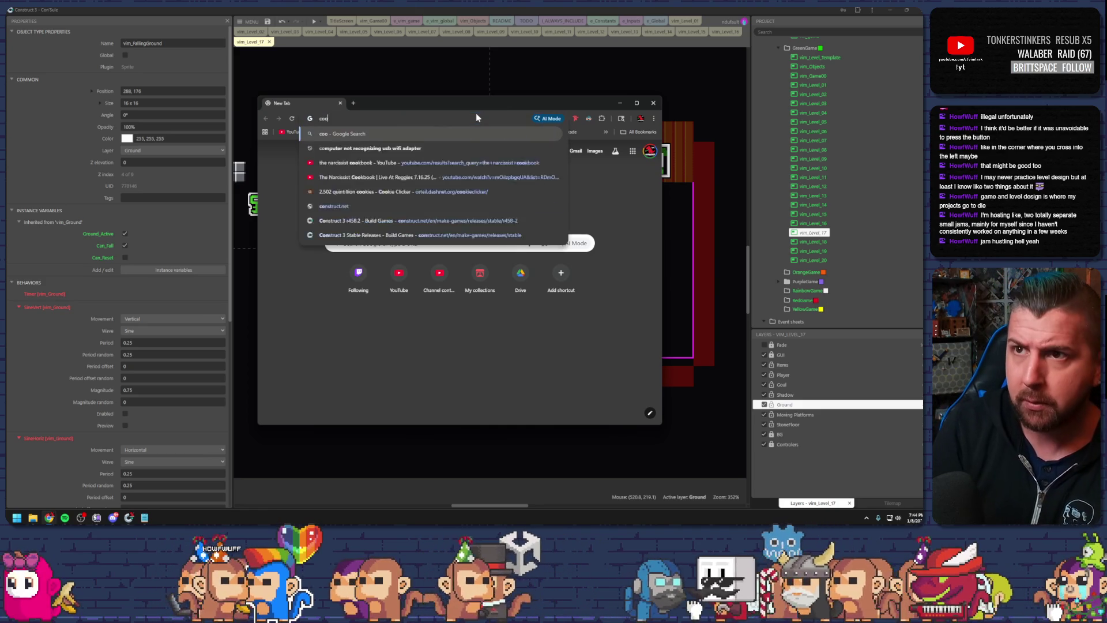
key("Down")
key("Return")
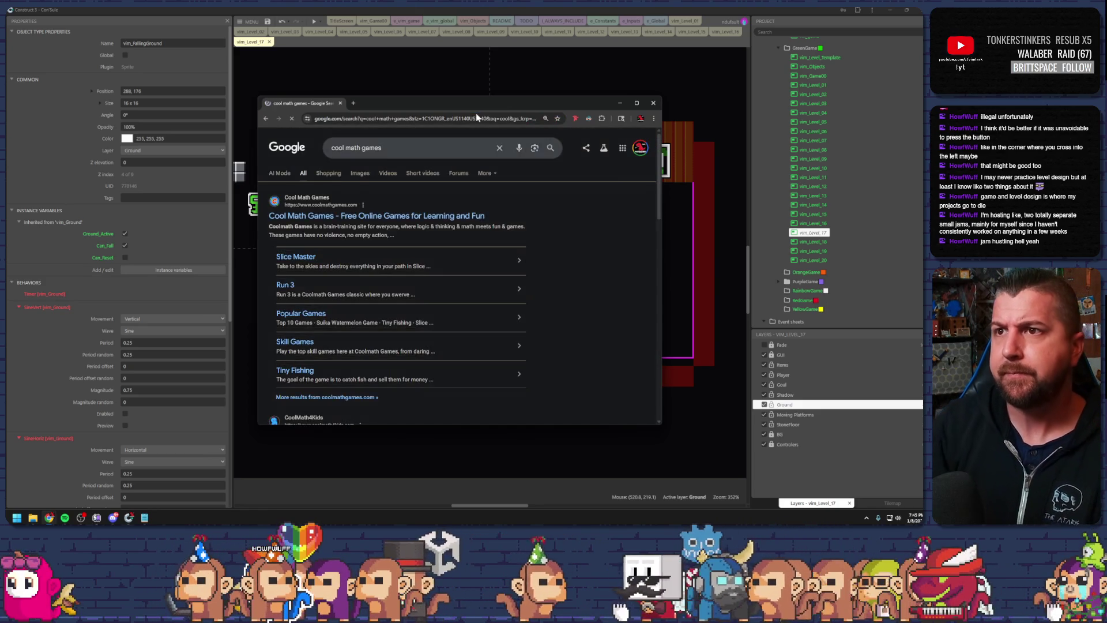
left_click(356, 217)
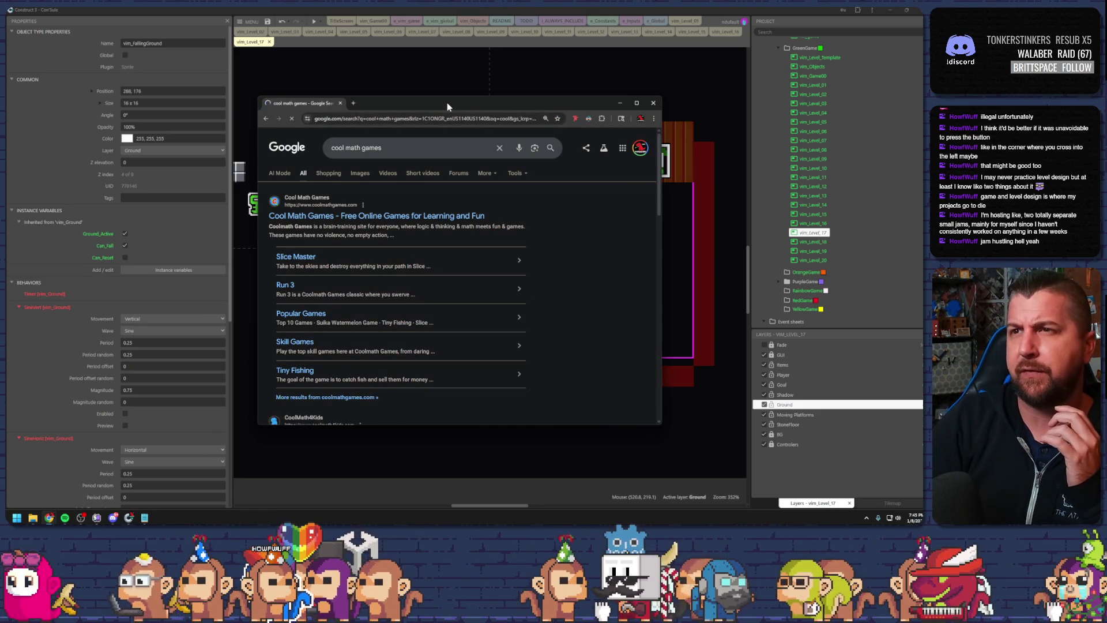
double_click(448, 102)
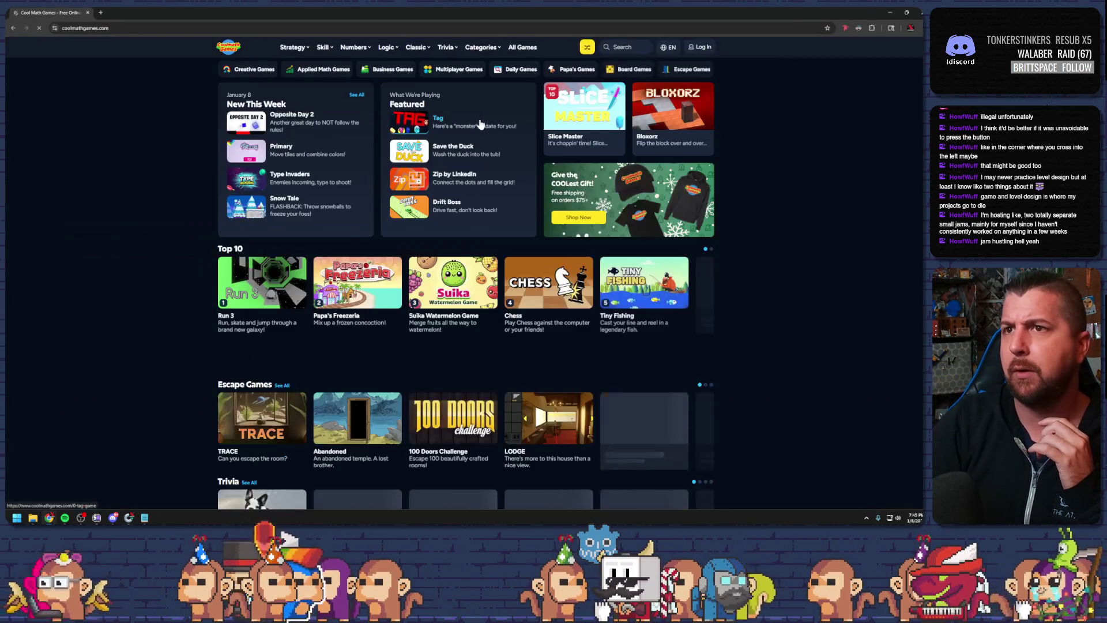
Search the site for 'cross the' and open Cross the Gap, skipping the video ad
left_click(621, 47)
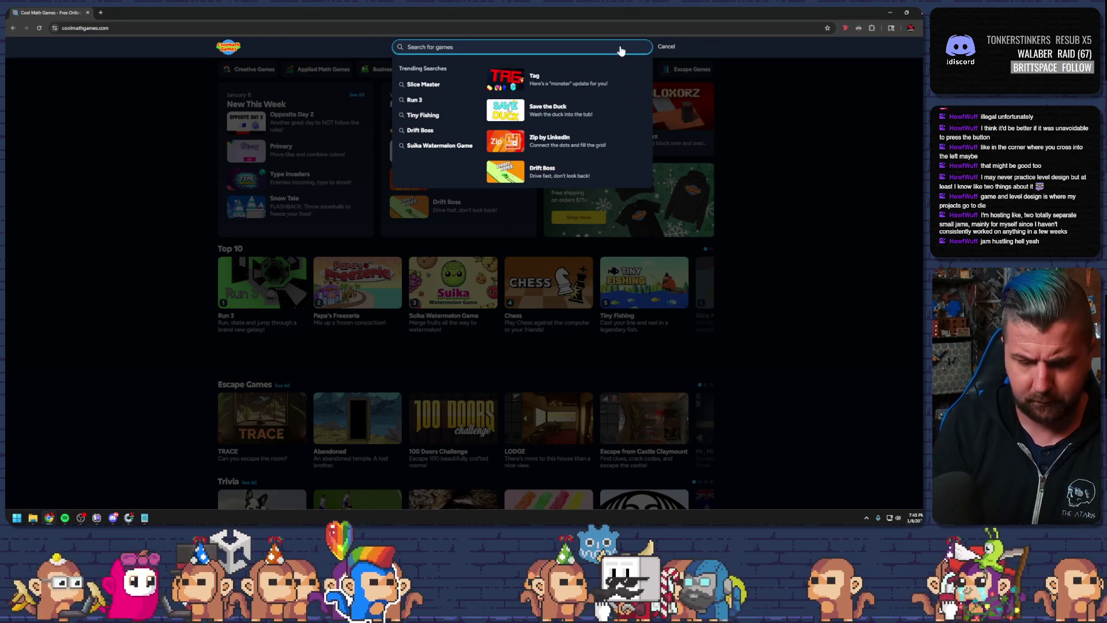
type("cross the")
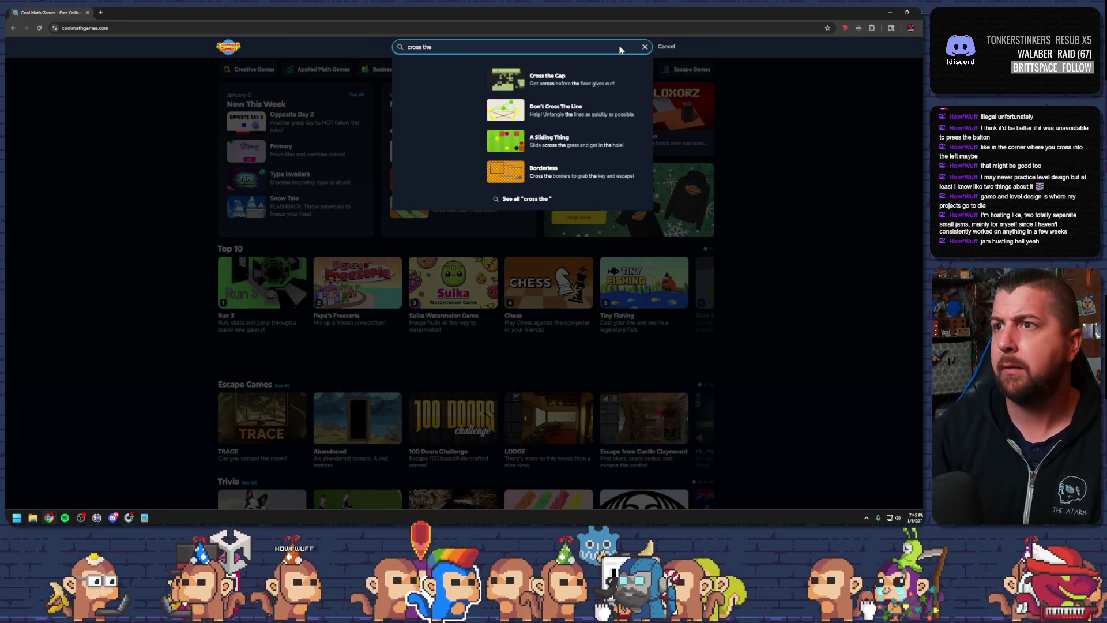
left_click(548, 80)
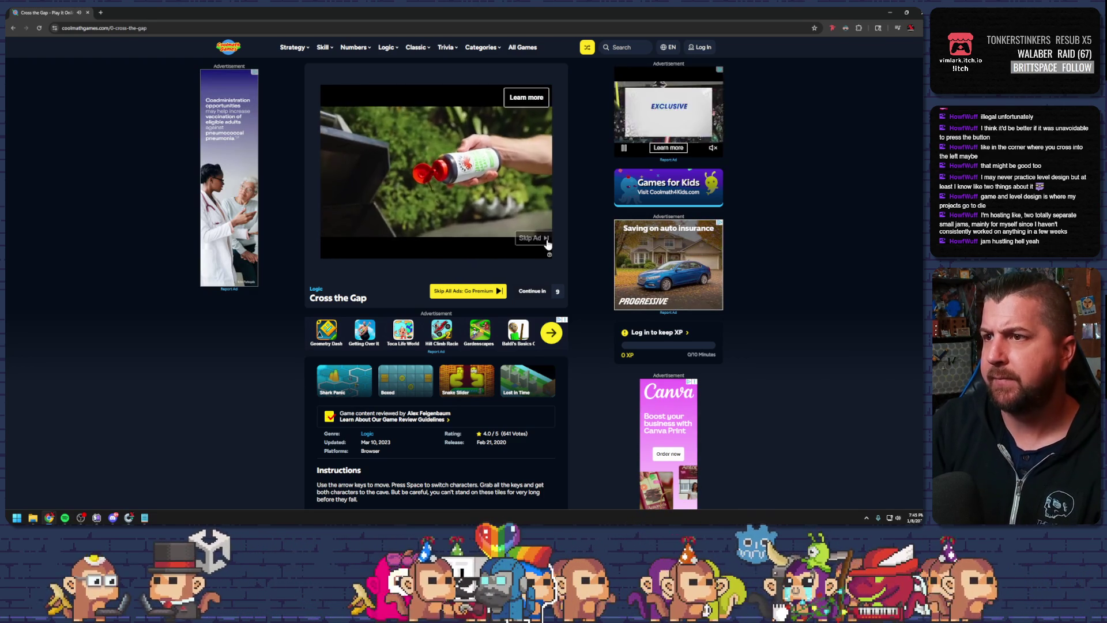
left_click(547, 240)
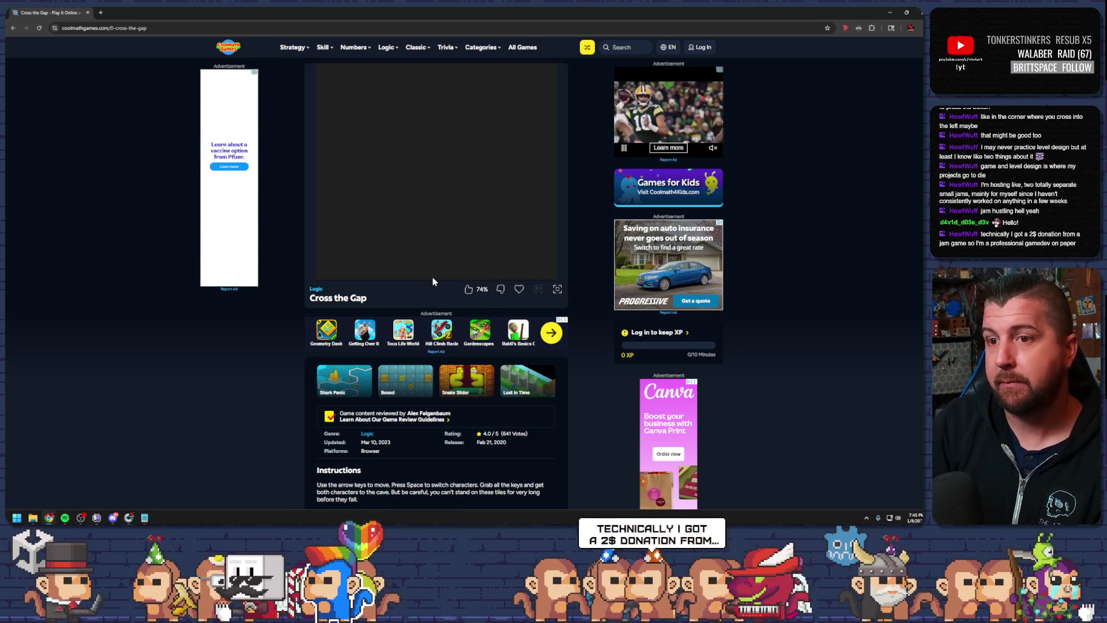
Reload the Cross the Gap page and skip the pre-roll ad to reach the game
scroll(433, 282, "down", 5)
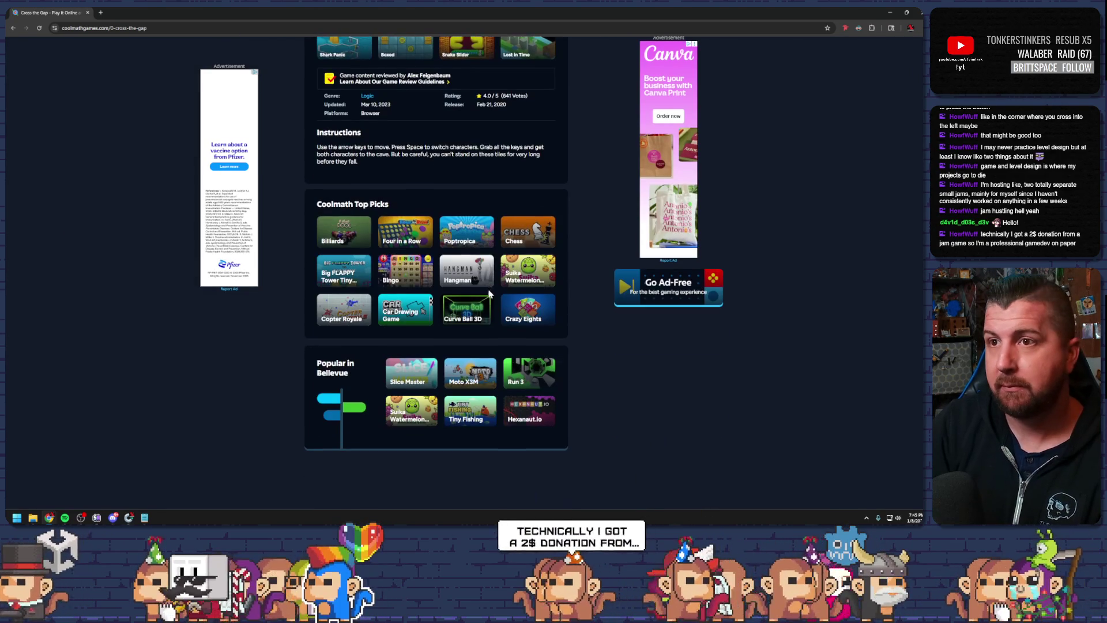
scroll(494, 285, "up", 5)
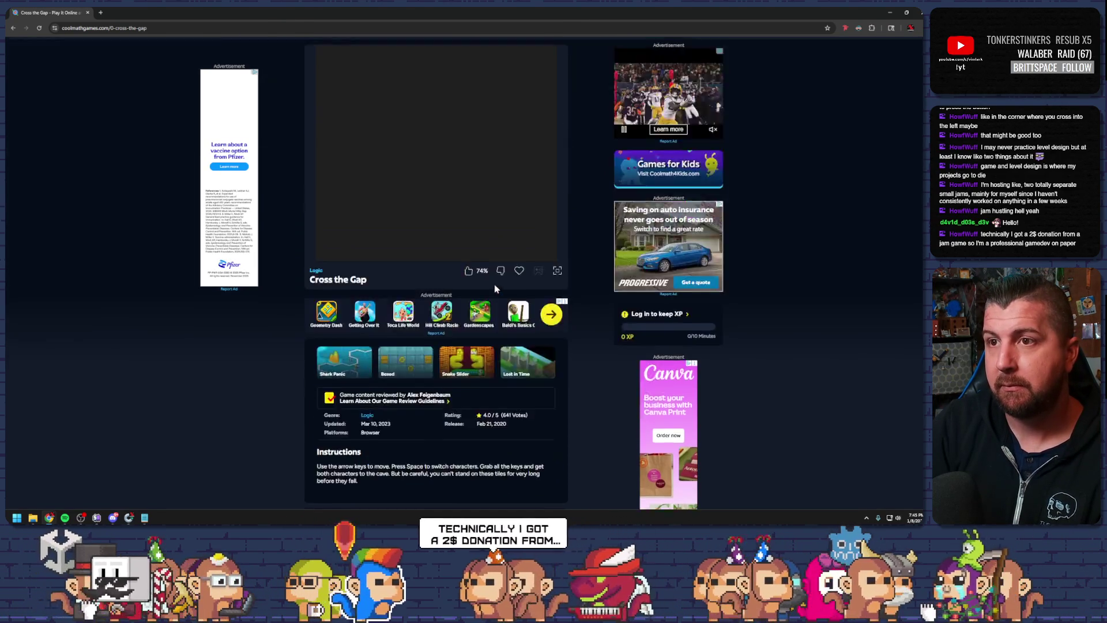
left_click(39, 27)
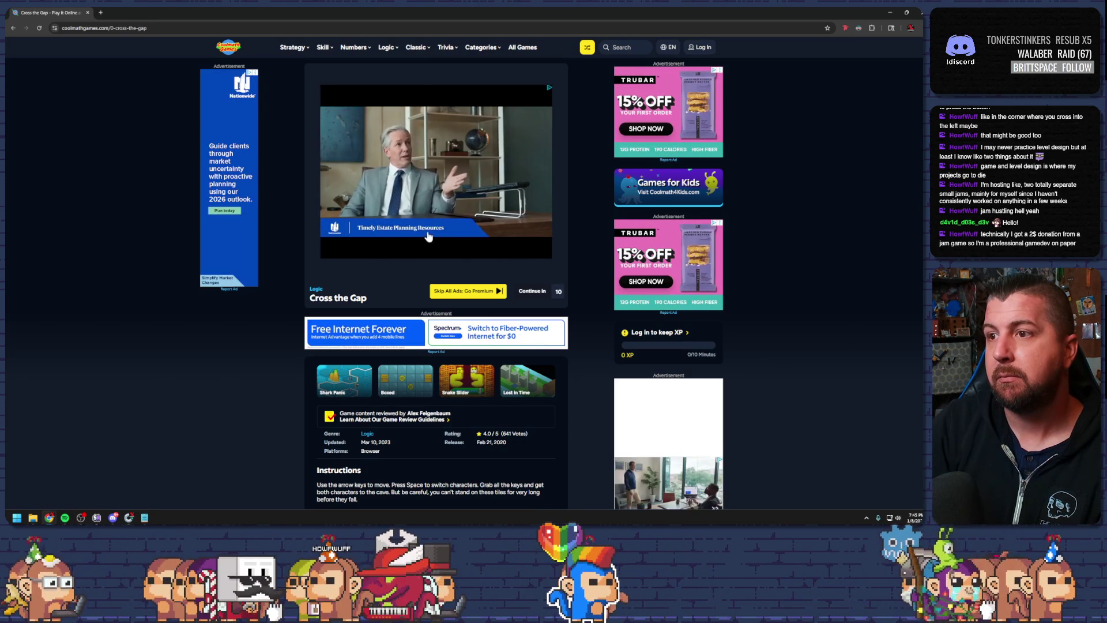
right_click(52, 12)
left_click(86, 98)
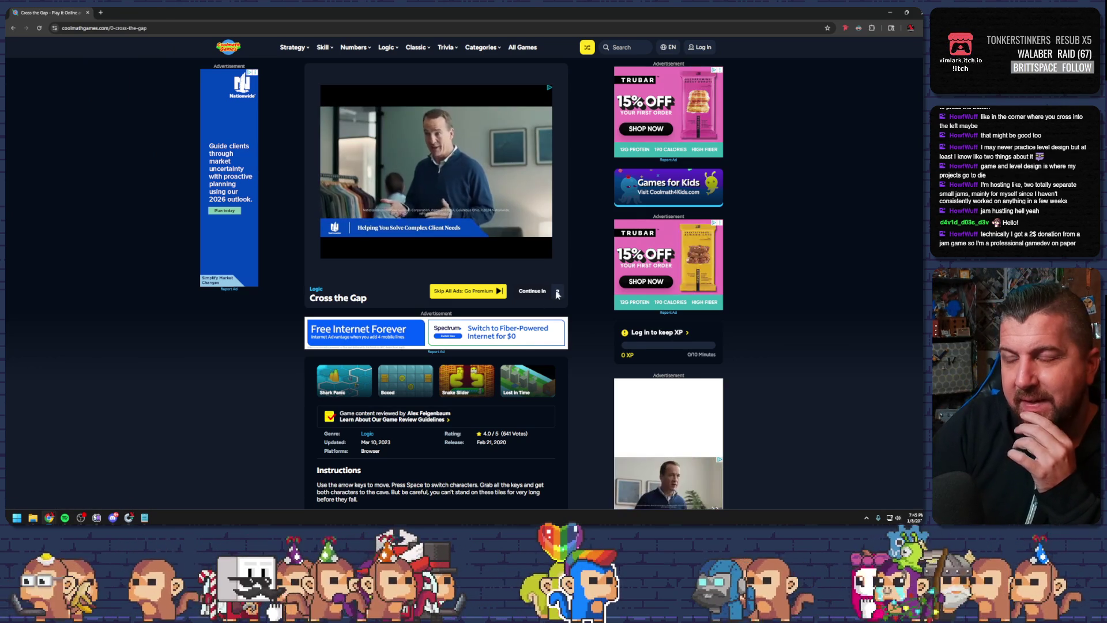
left_click(556, 293)
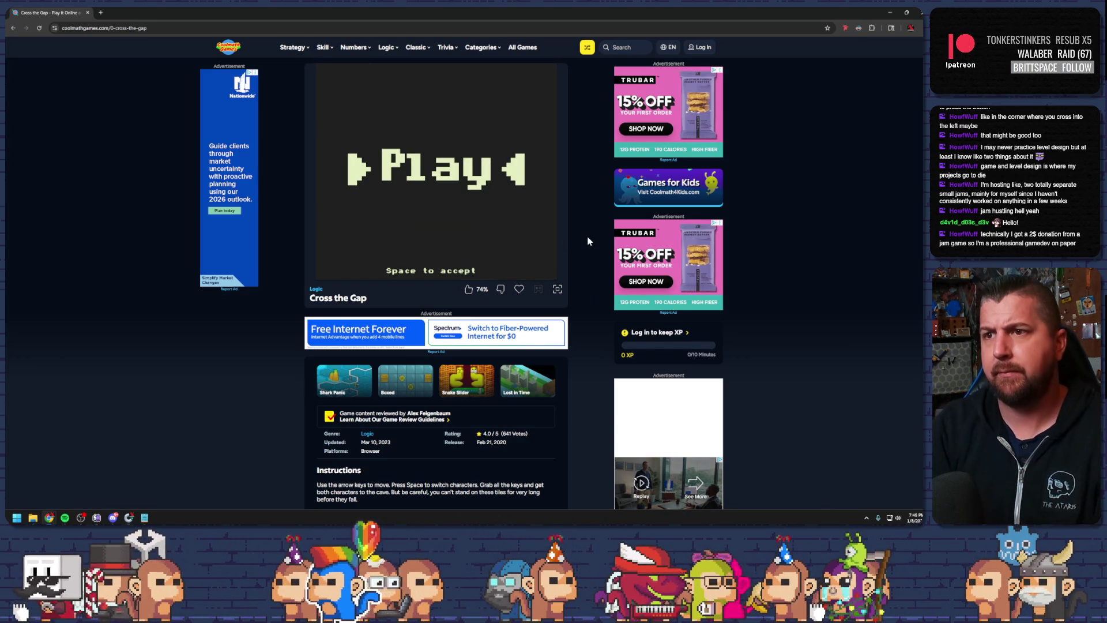
Start Cross the Gap and move through the title and level menus to Play, then return to the editor
key("space")
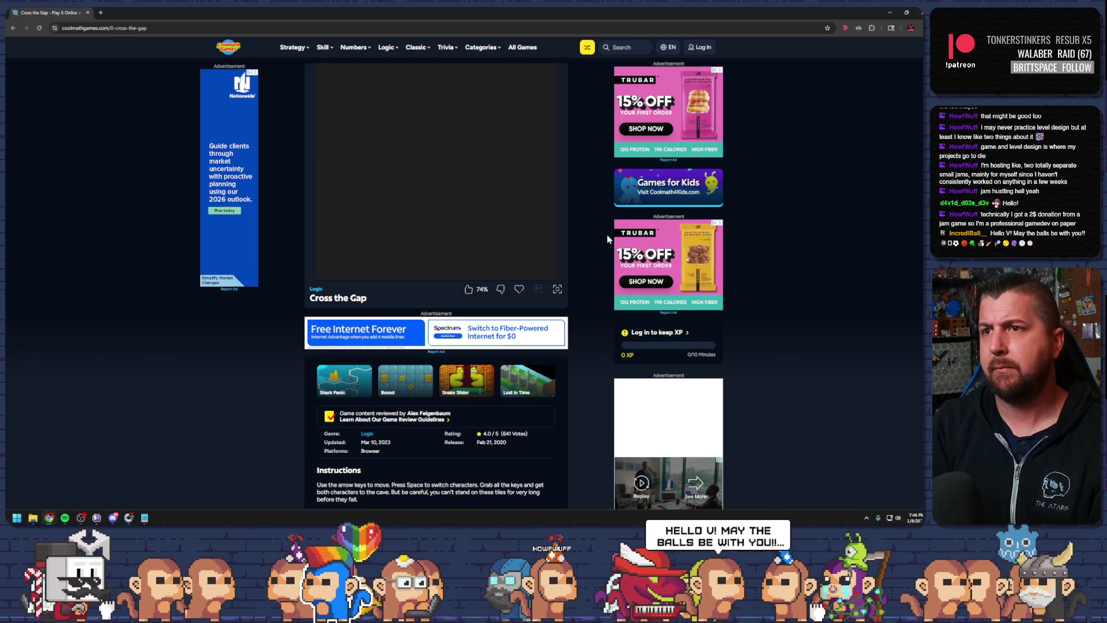
key("Down")
key("Up")
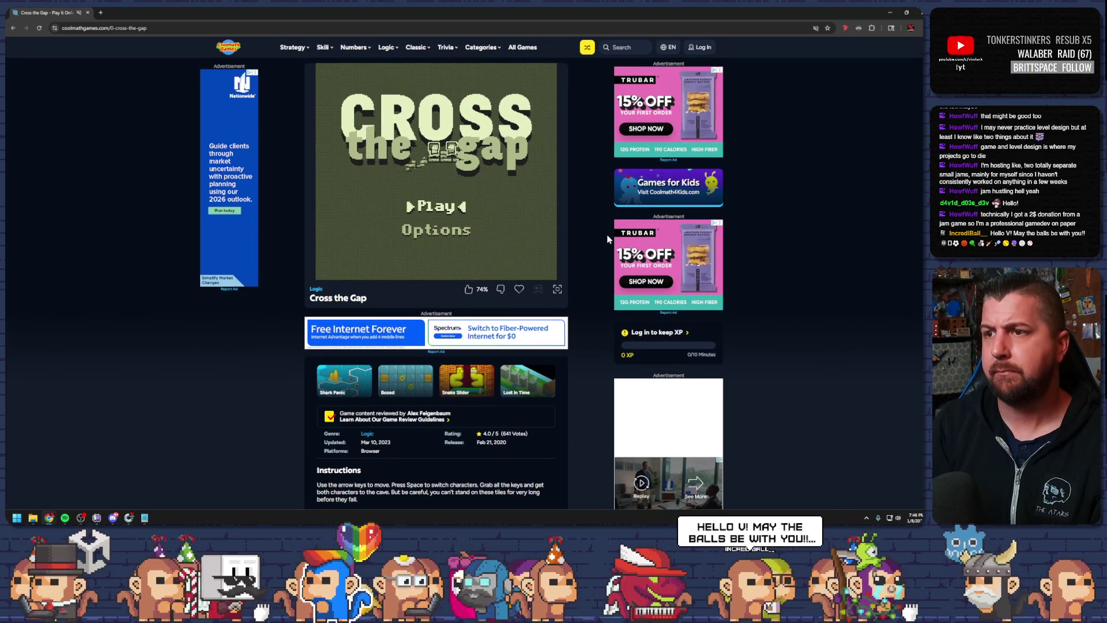
key("space")
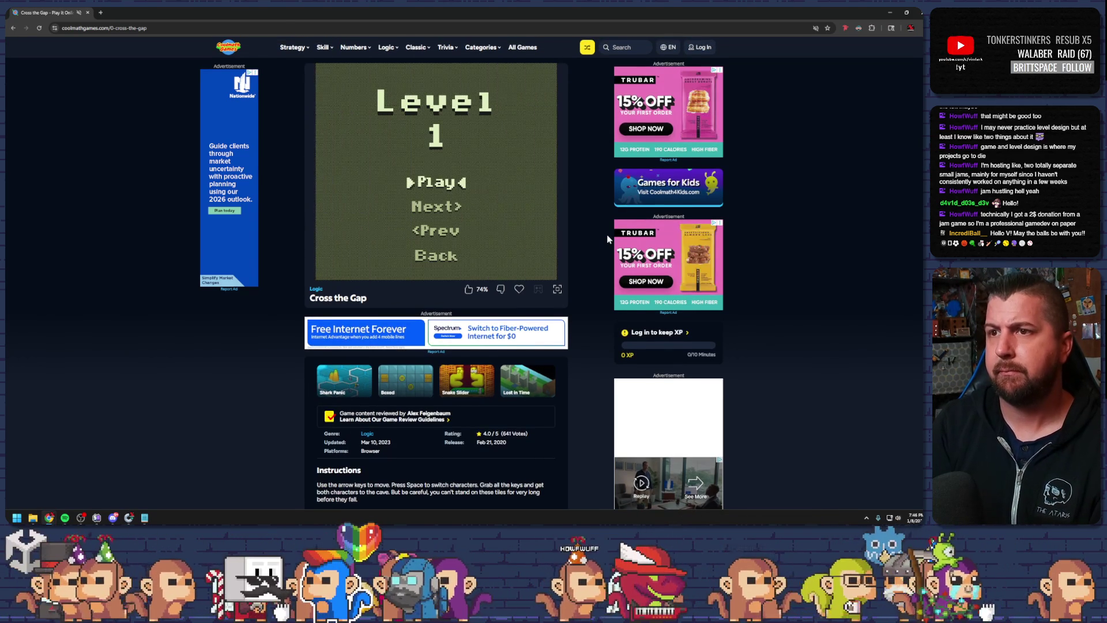
key("Down")
key("Down")
key("Down")
key("Up")
key("Down")
scroll(607, 239, "up", 1)
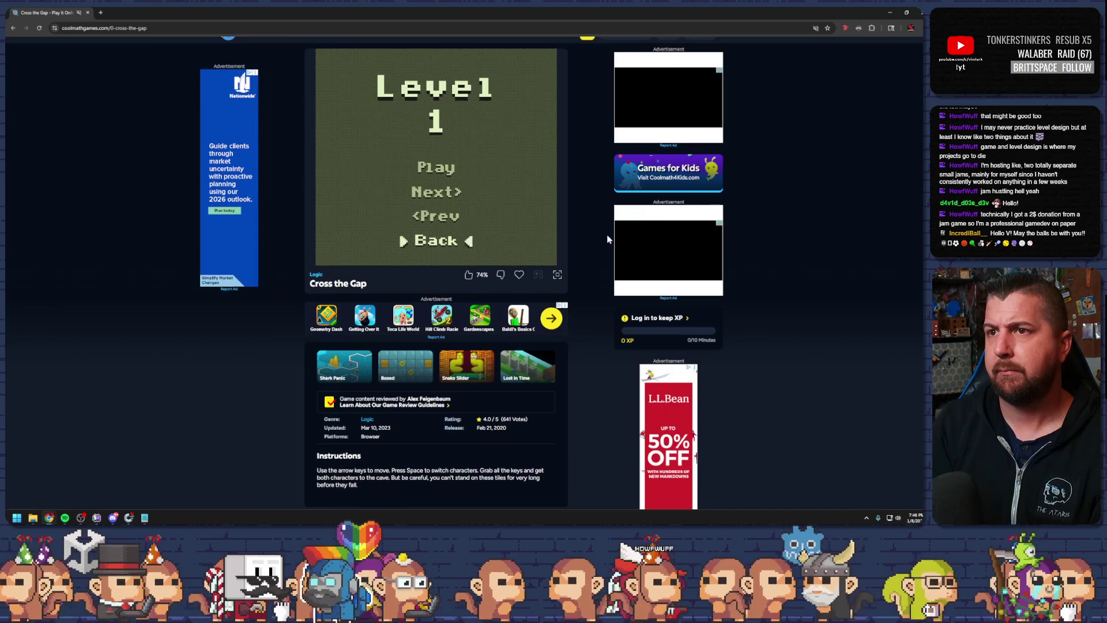
key("Down")
key("Up")
key("Down")
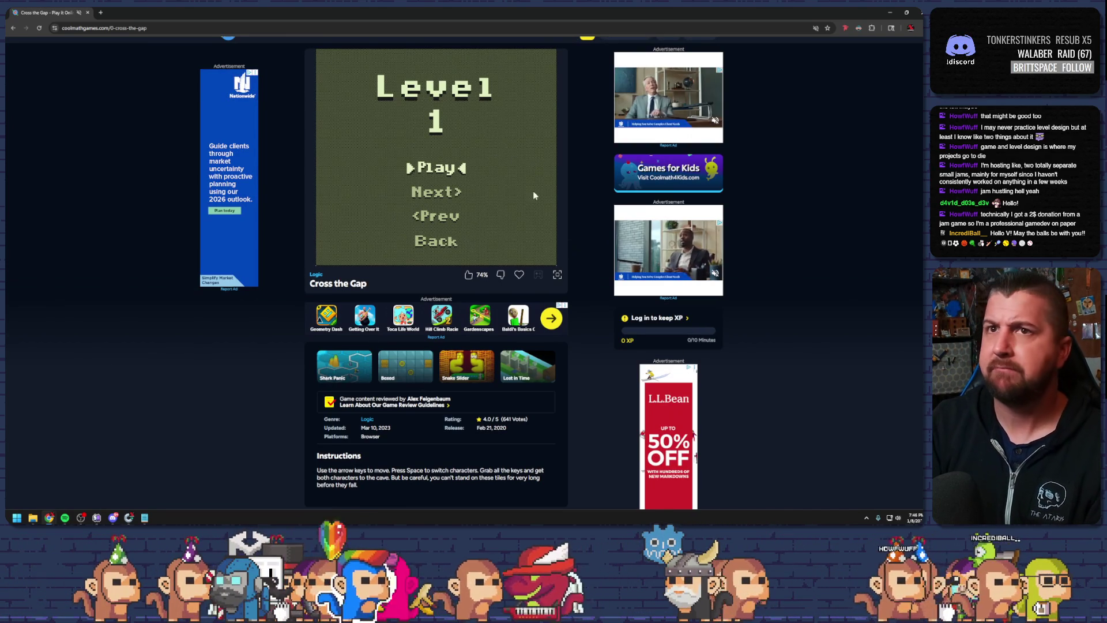
key("alt+Tab")
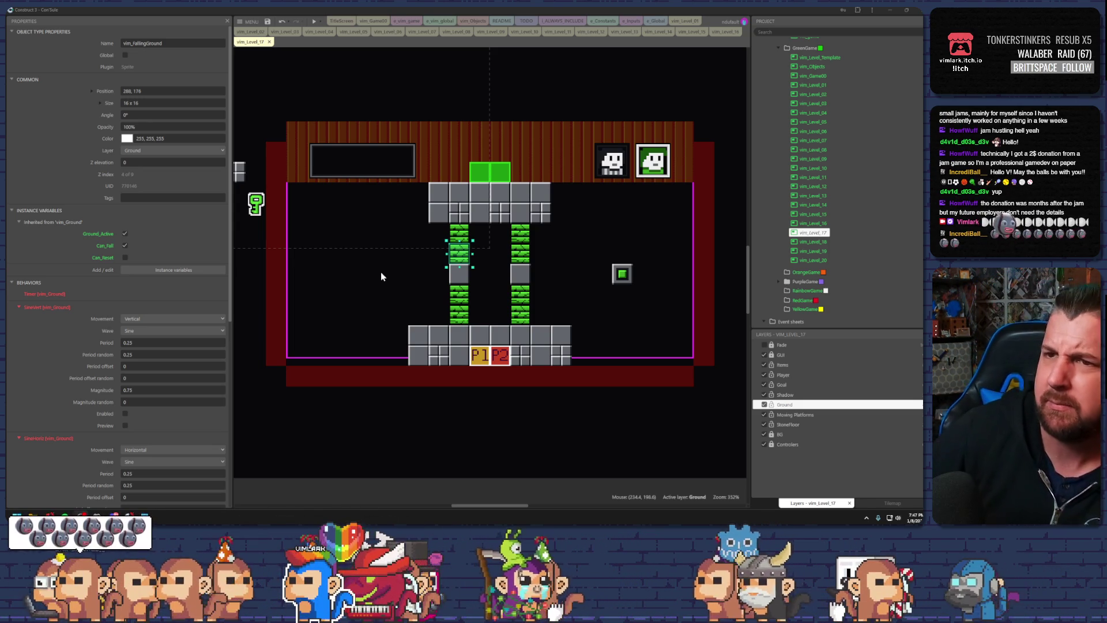
Move the key sprite from the left edge into the top-left play area at 208, 160
left_click(393, 258)
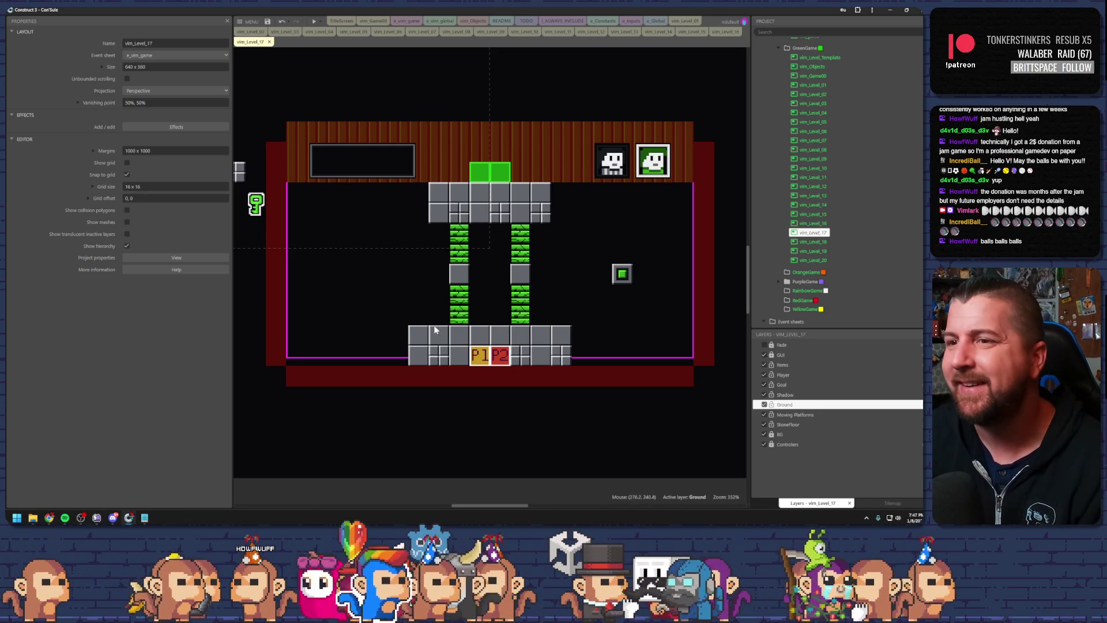
mouse_move(257, 205)
left_mouse_down()
mouse_move(360, 228)
mouse_move(341, 210)
left_mouse_up()
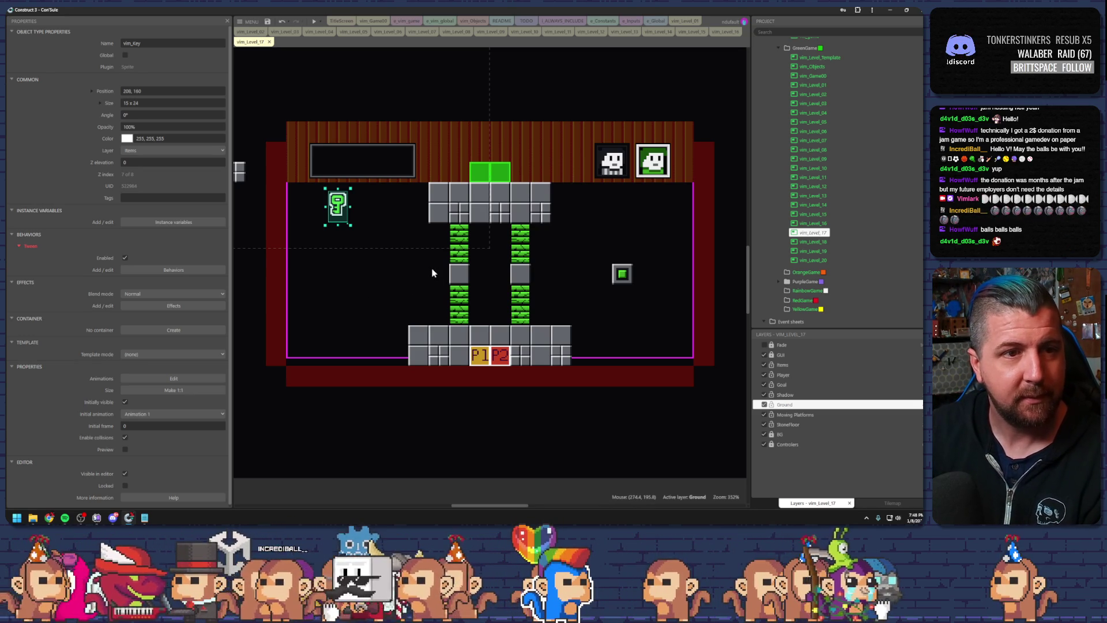
left_click(389, 252)
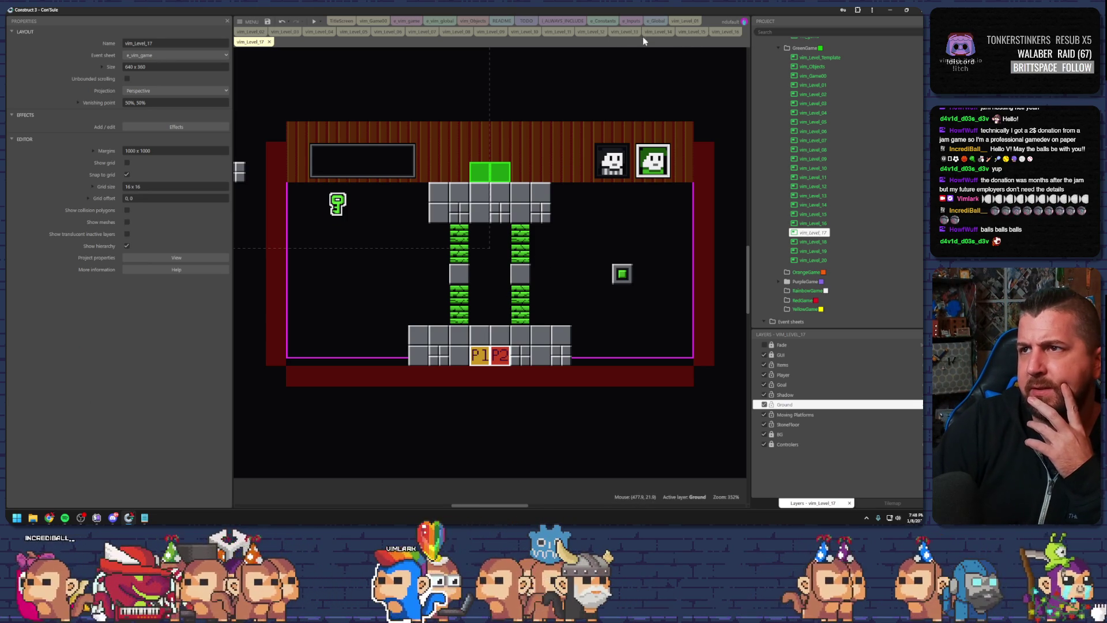
Compare with the vim_Level_16 and vim_Level_15 layouts, then return to vim_Level_17
left_click(722, 32)
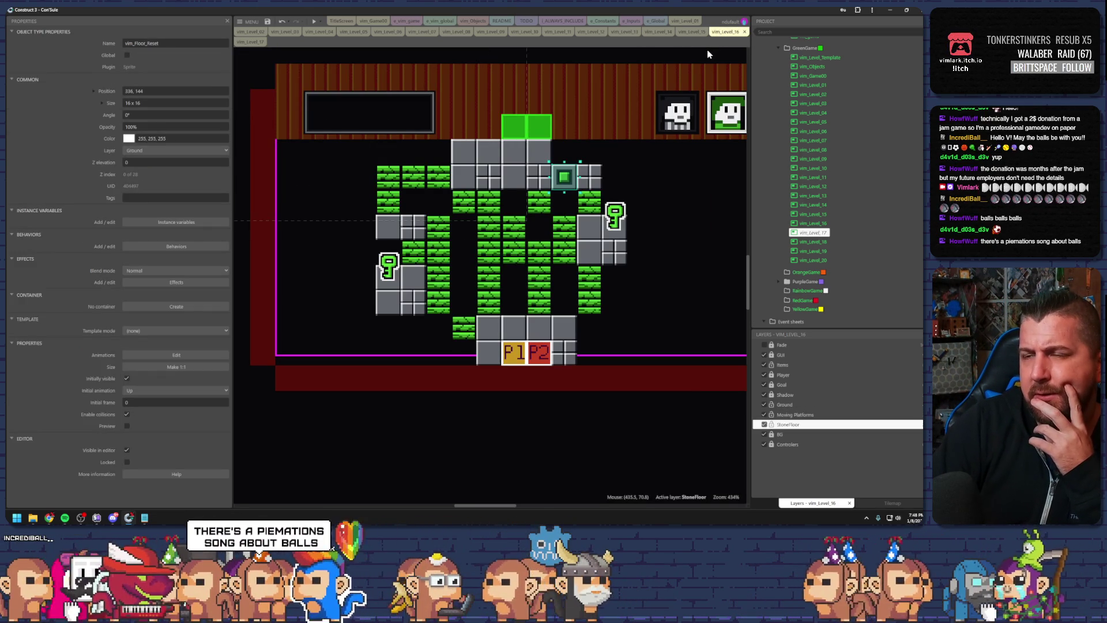
left_click(695, 32)
left_click(724, 33)
left_click(251, 42)
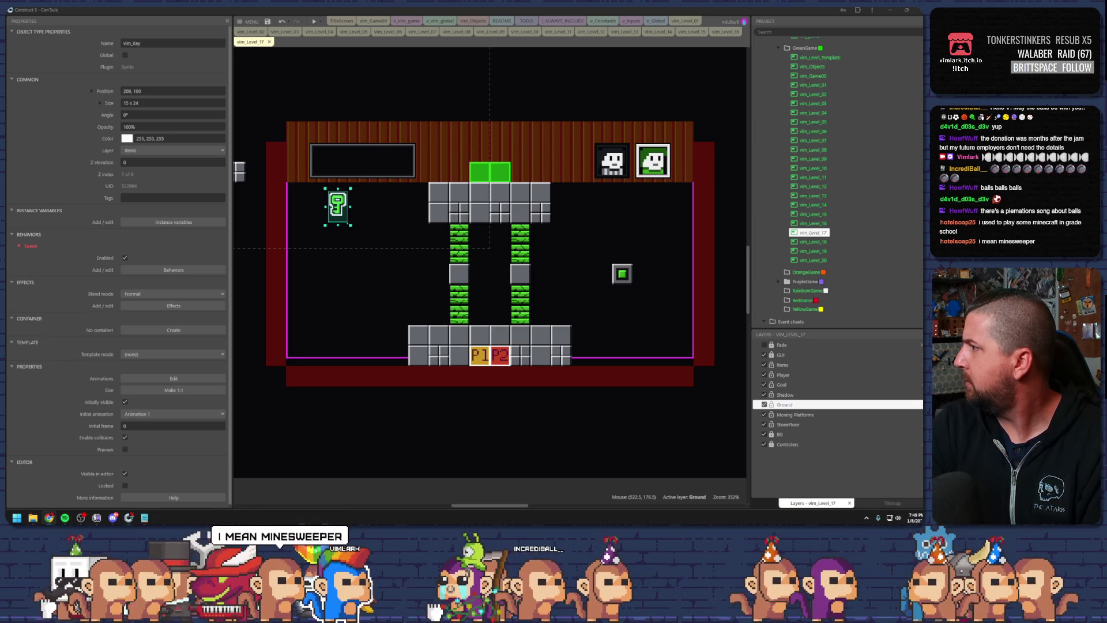
Bring the Piemations YouTube window over the editor and page through its For You videos
left_click_drag(1095, 95, 577, 85)
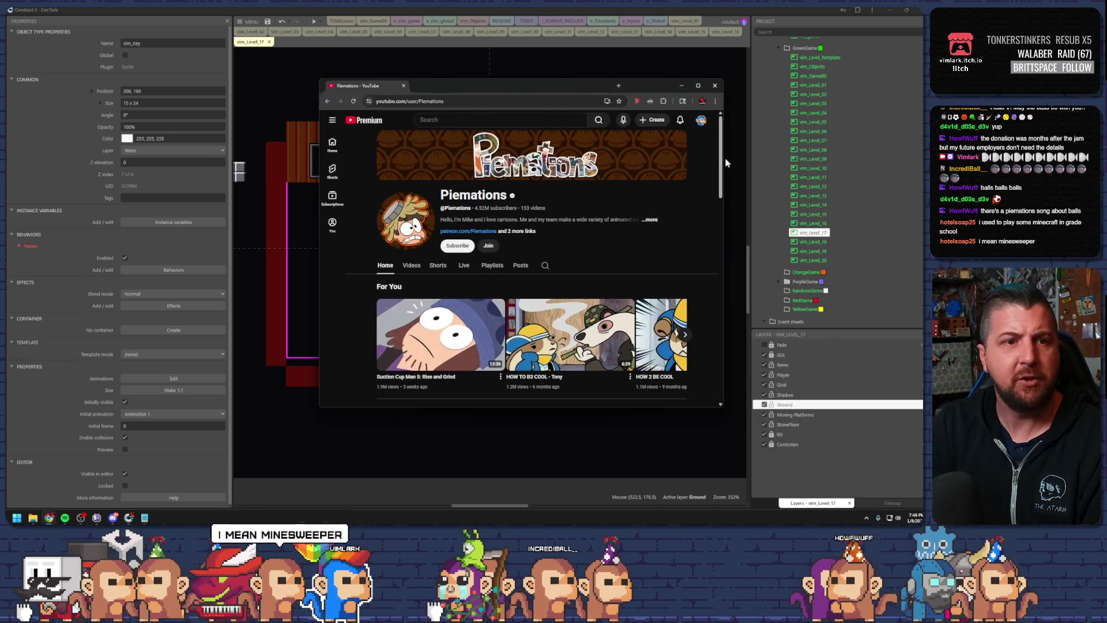
scroll(586, 235, "down", 7)
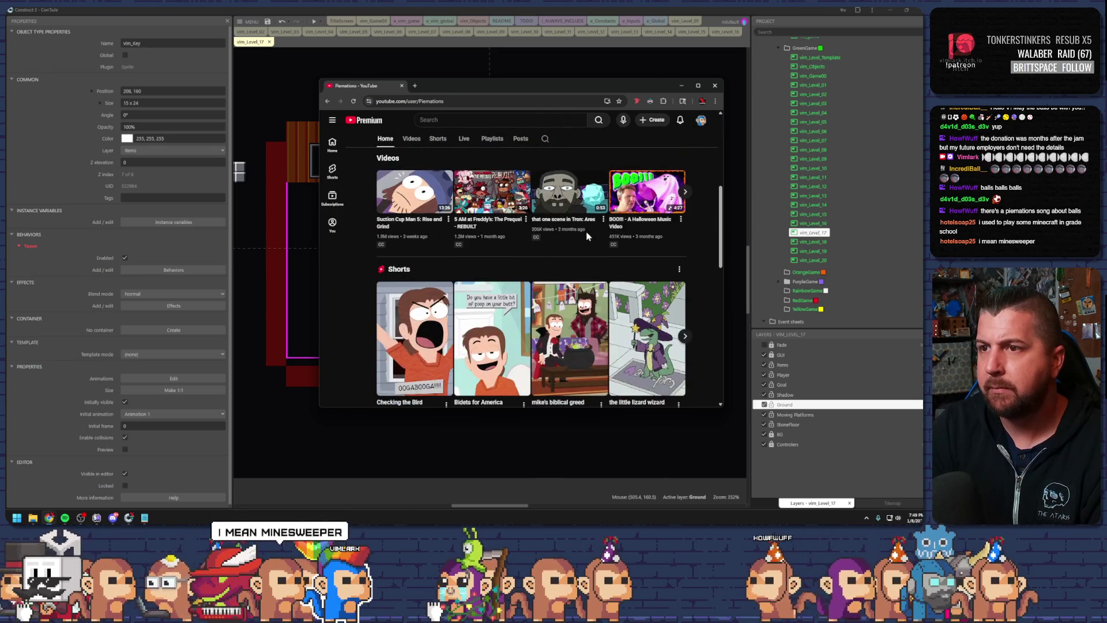
scroll(588, 237, "up", 4)
scroll(588, 237, "up", 4)
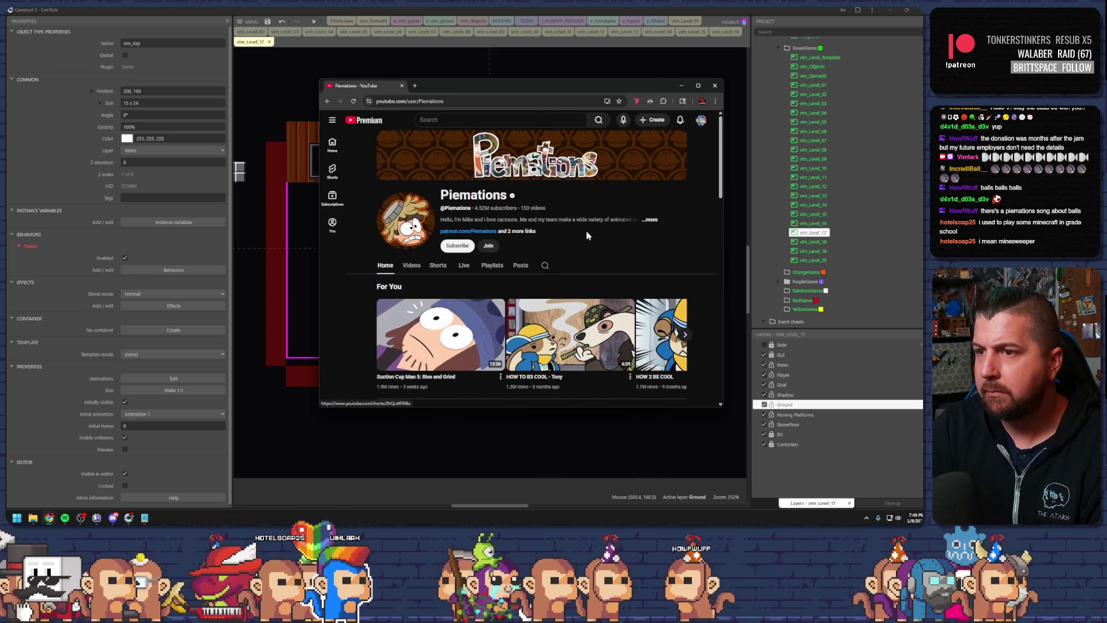
scroll(634, 248, "down", 2)
left_click(685, 250)
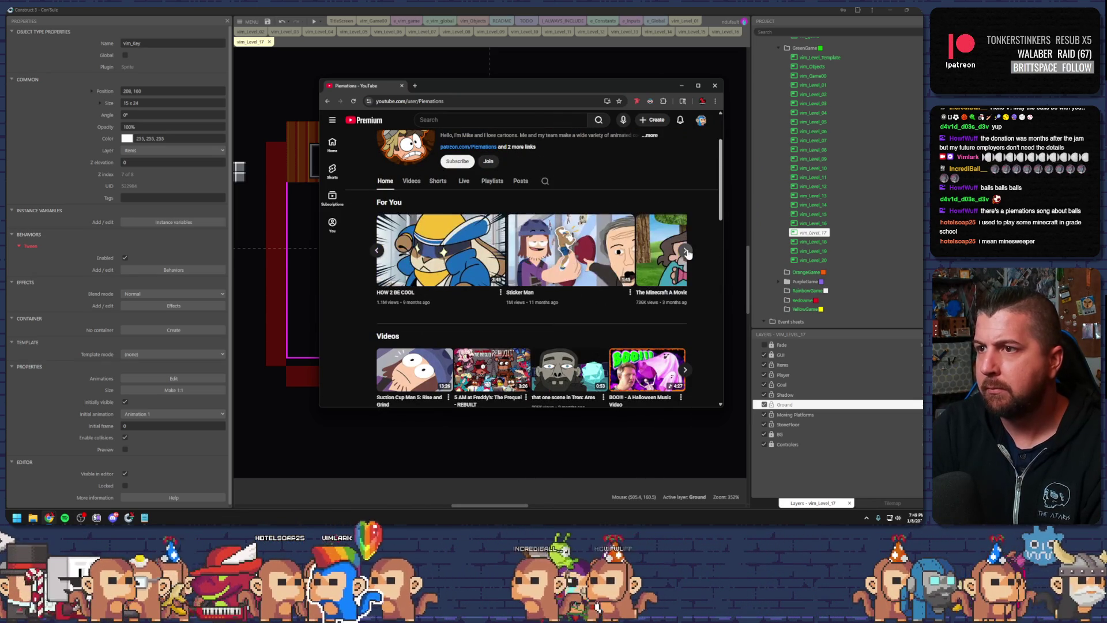
left_click(686, 251)
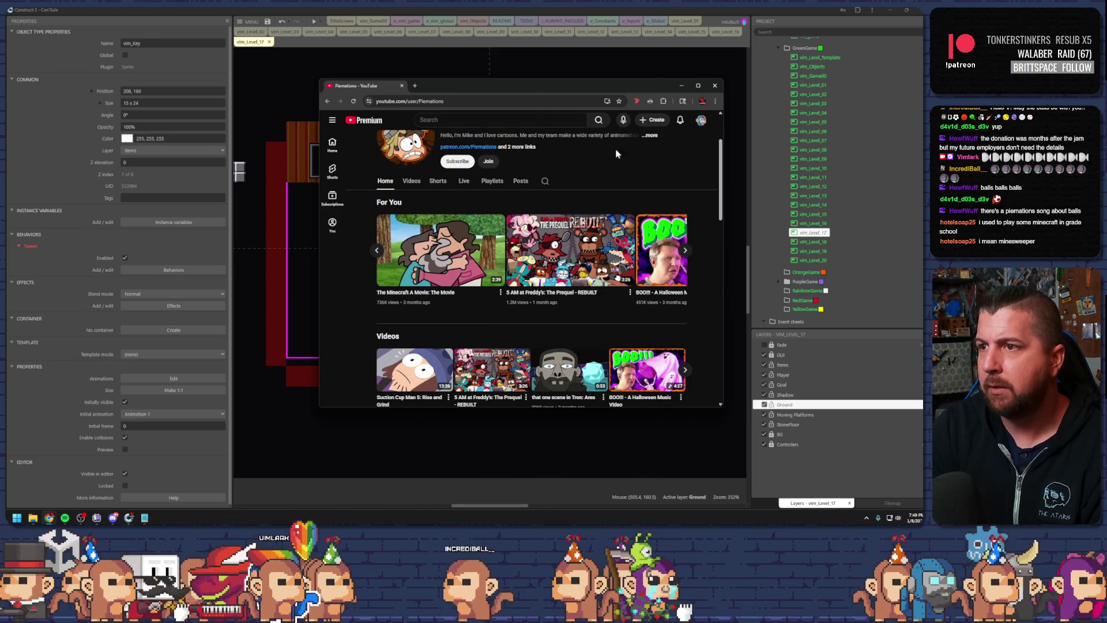
left_click_drag(518, 88, 922, 118)
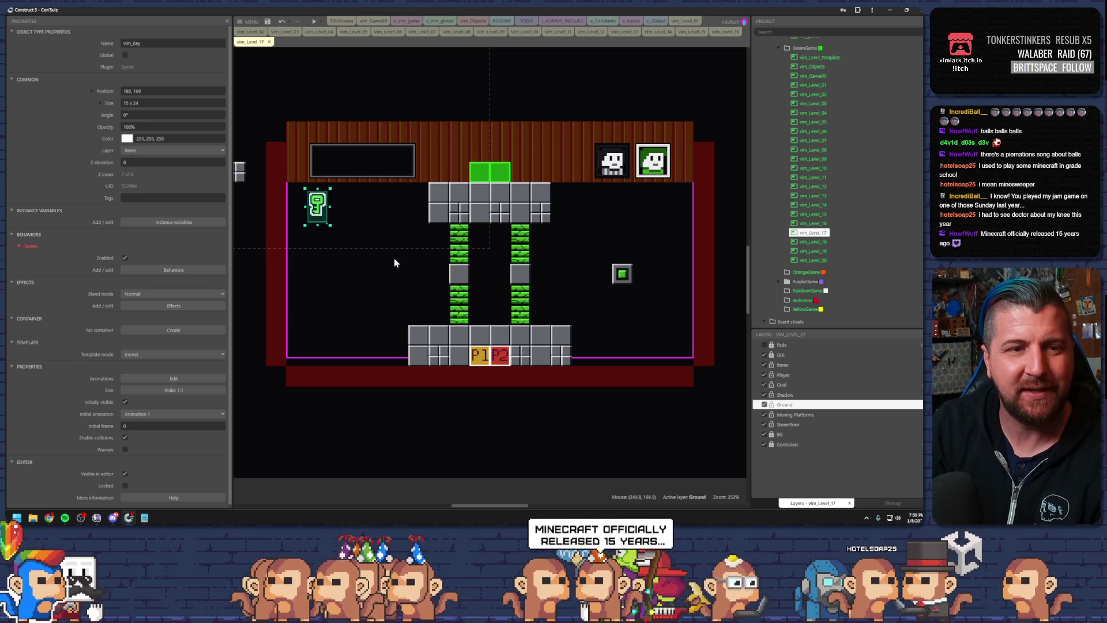
Deselect the key and drag the Vimlark YouTube window to the centre of the screen
left_click(363, 203)
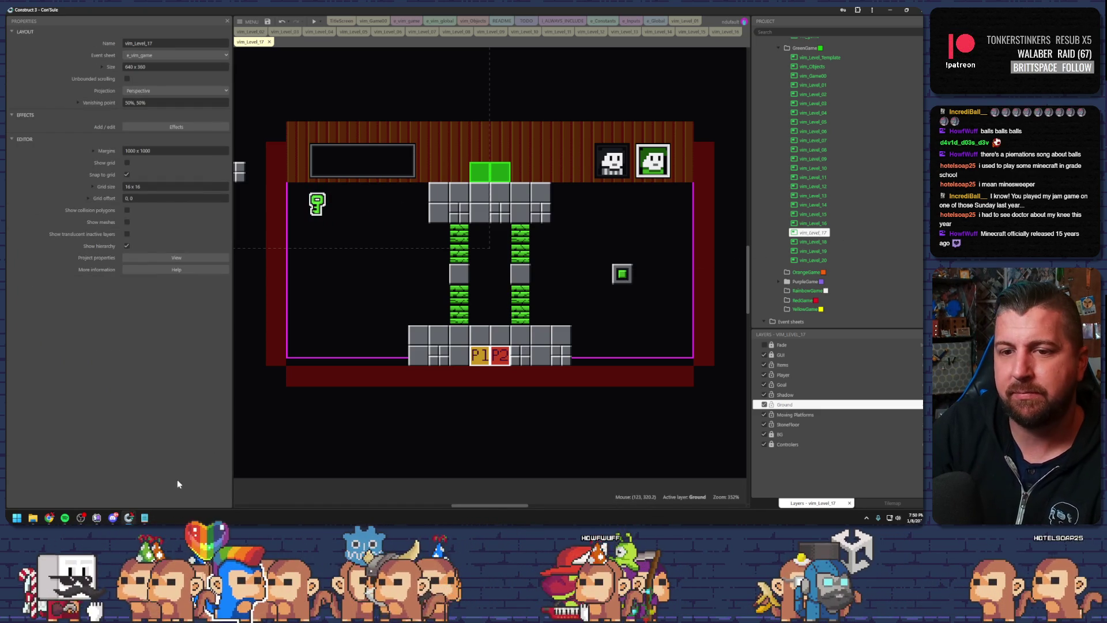
mouse_move(64, 517)
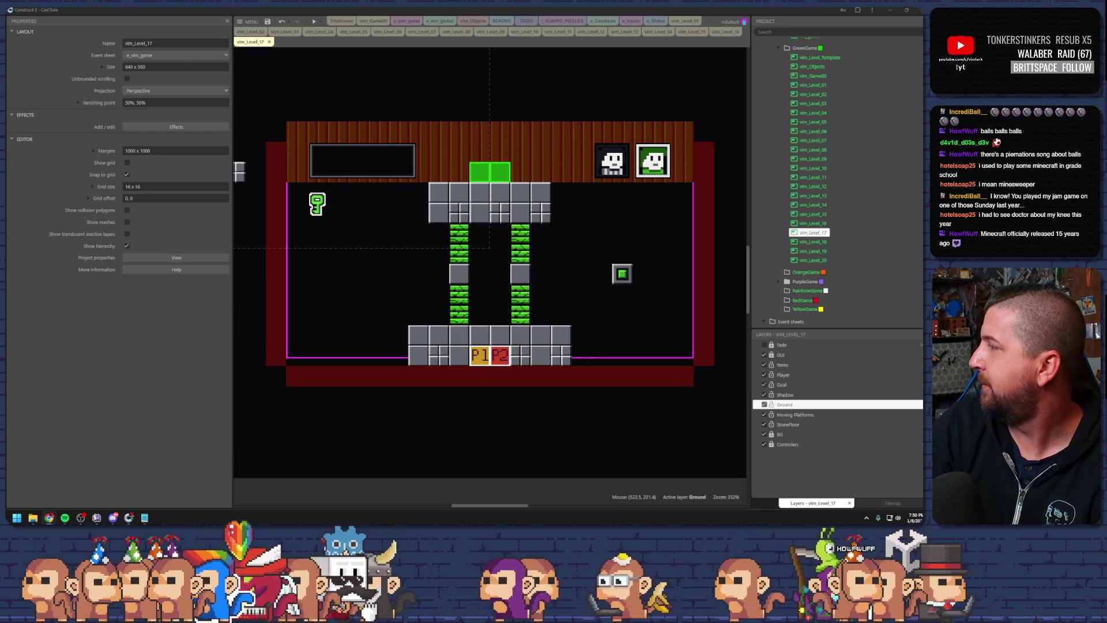
mouse_move(877, 103)
left_mouse_down()
mouse_move(279, 71)
mouse_move(218, 95)
left_mouse_up()
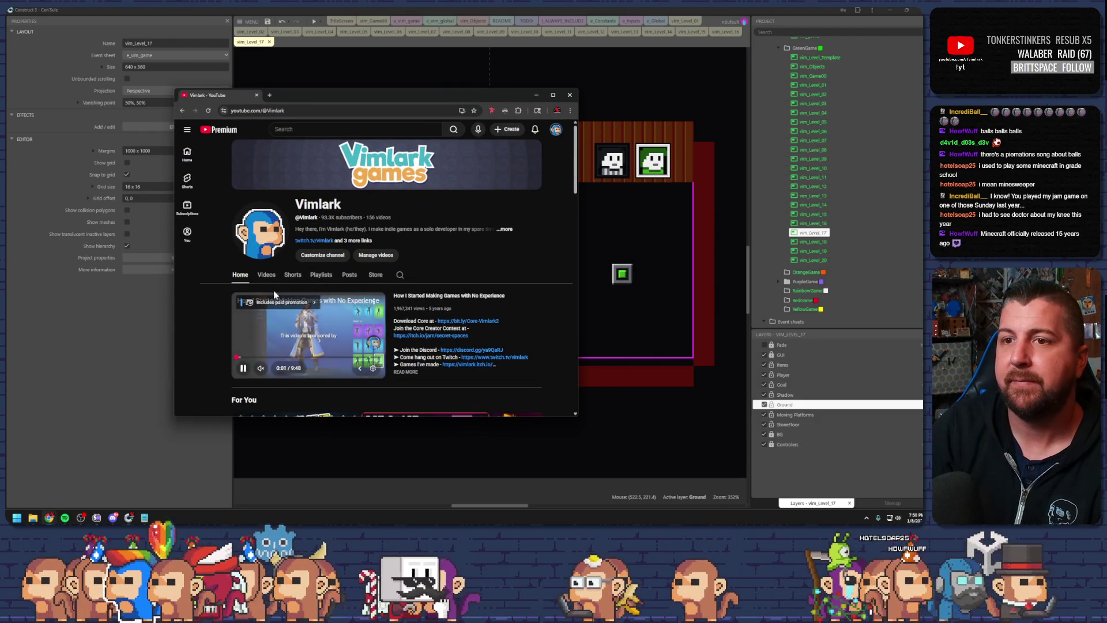
Maximize the browser on the channel's Videos list and scroll through the uploads
left_click(265, 275)
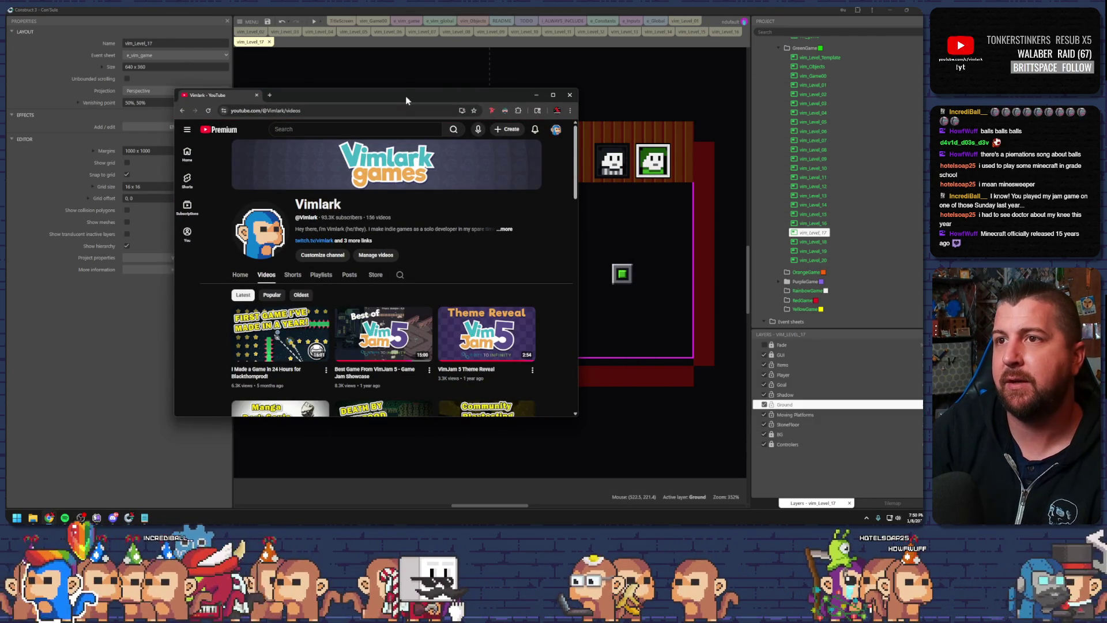
double_click(414, 102)
scroll(476, 267, "down", 5)
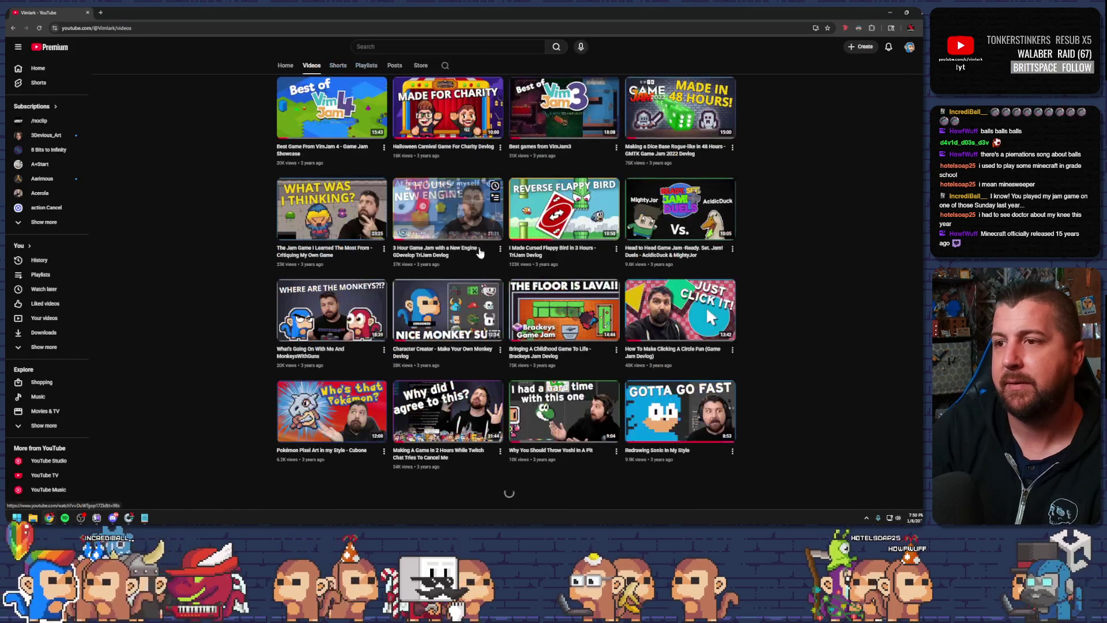
scroll(475, 267, "down", 15)
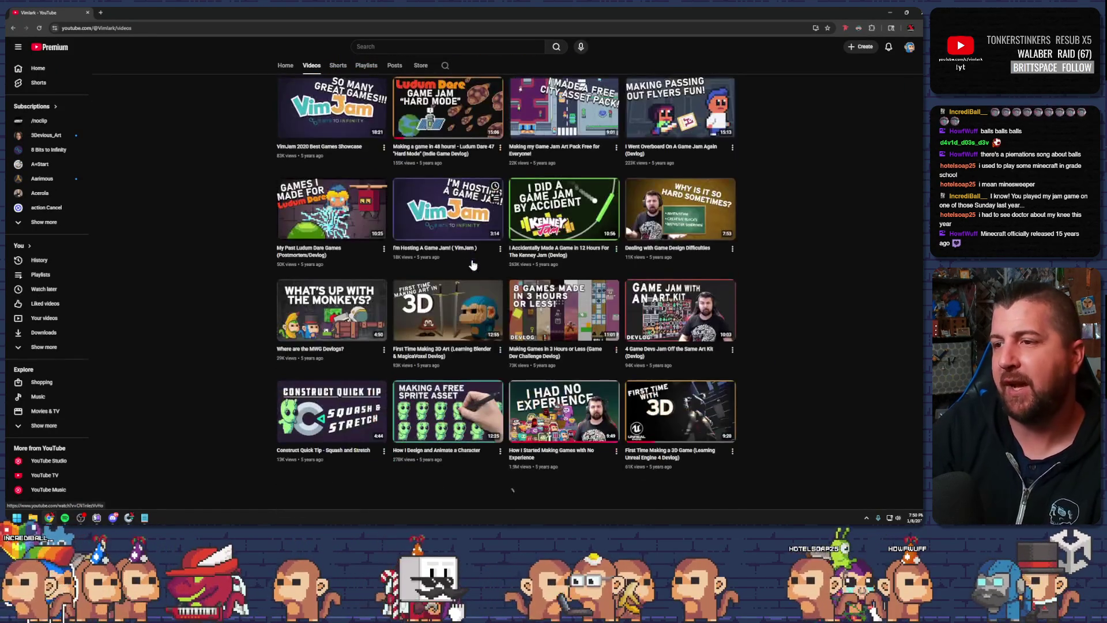
scroll(472, 264, "down", 10)
scroll(471, 264, "down", 10)
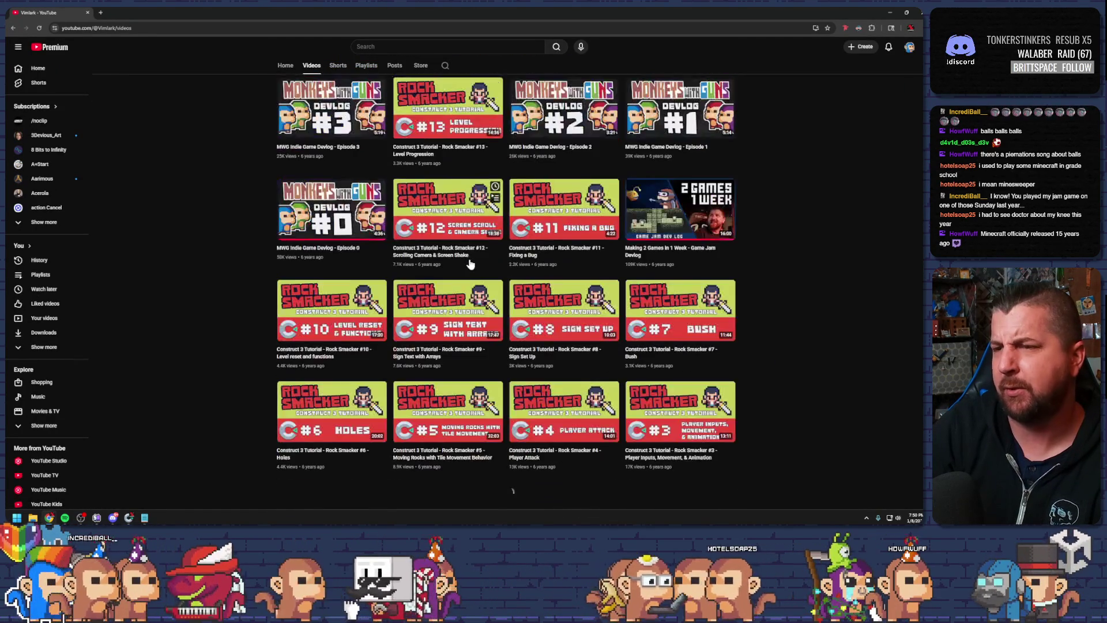
mouse_move(352, 452)
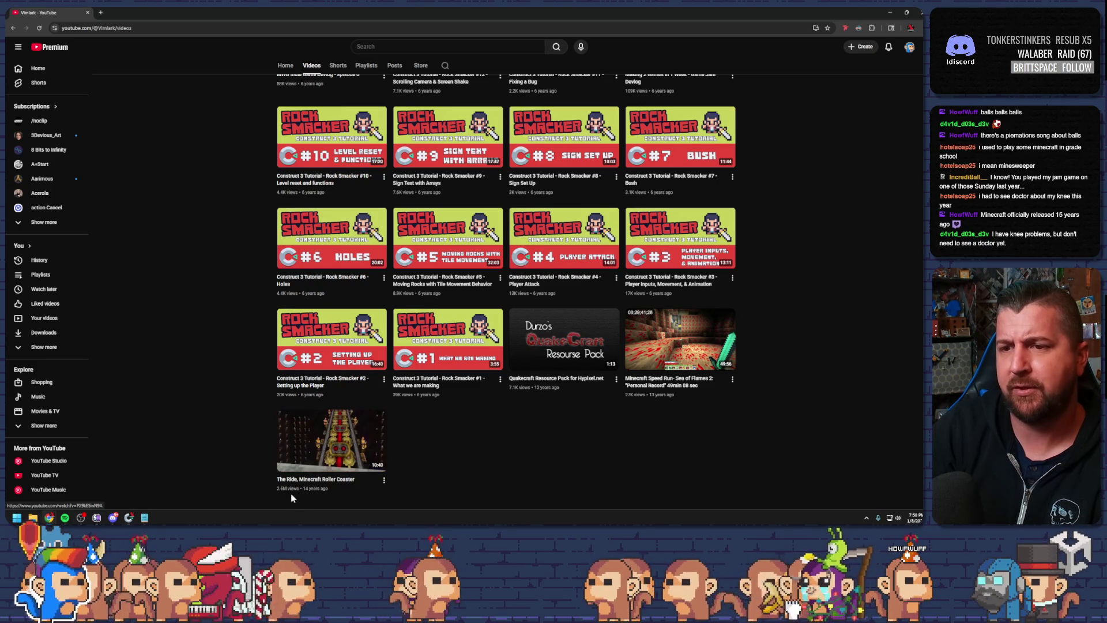
left_click_drag(272, 489, 346, 489)
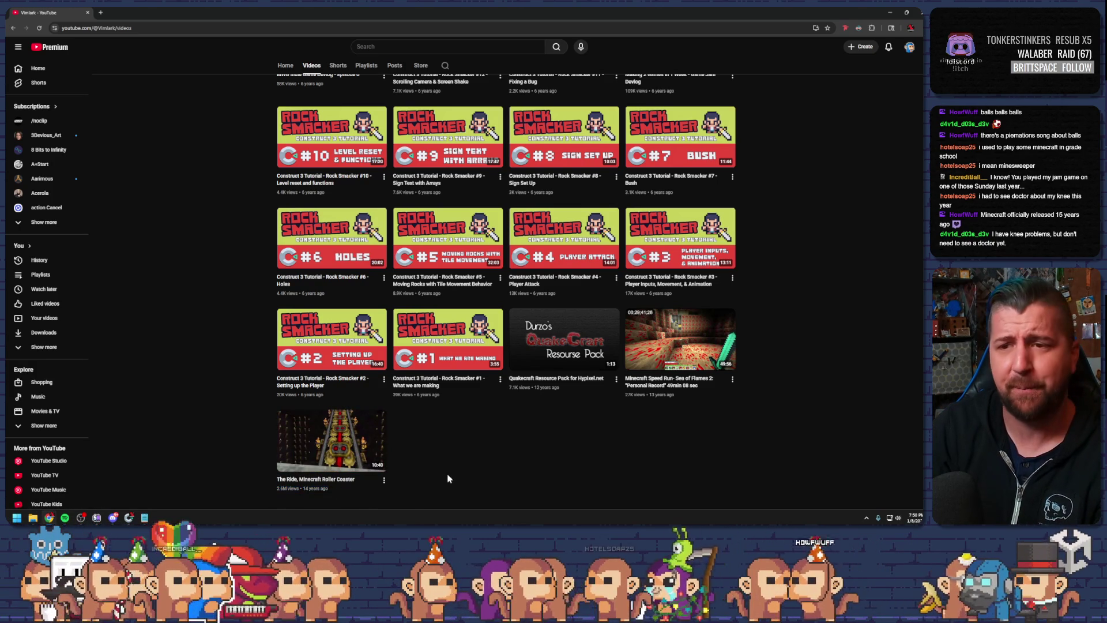
left_click(463, 479)
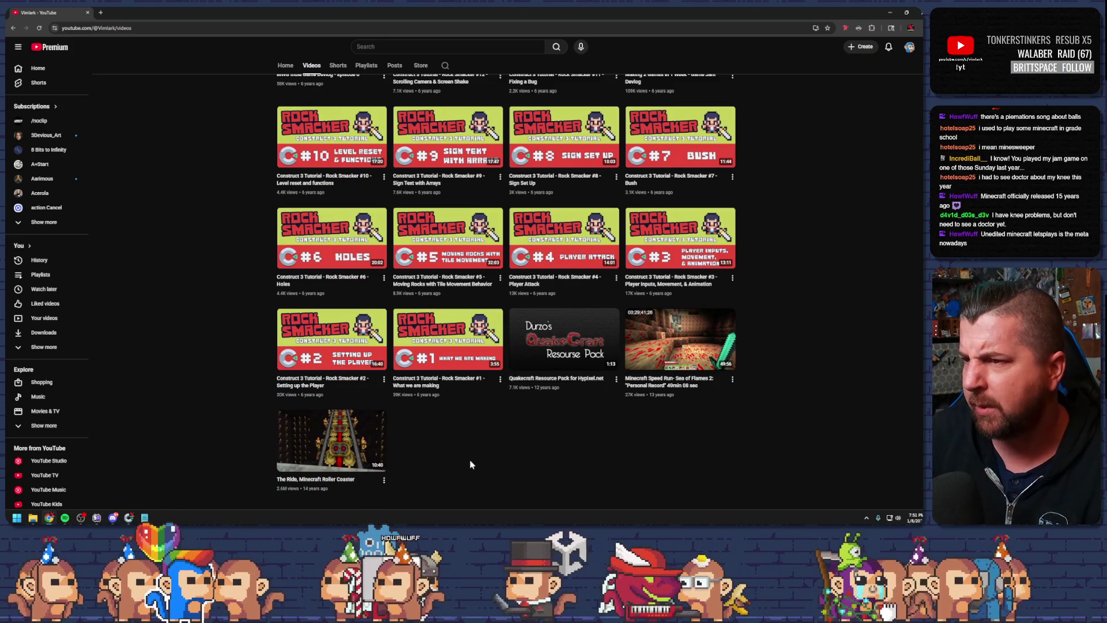
mouse_move(350, 437)
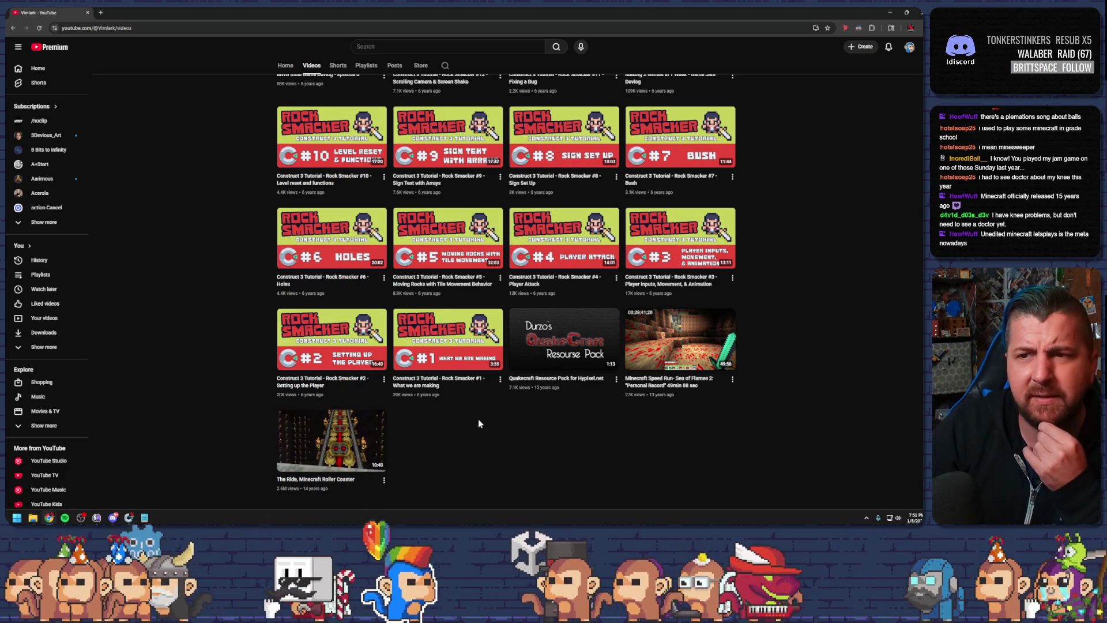
scroll(534, 429, "up", 1)
scroll(534, 429, "up", 20)
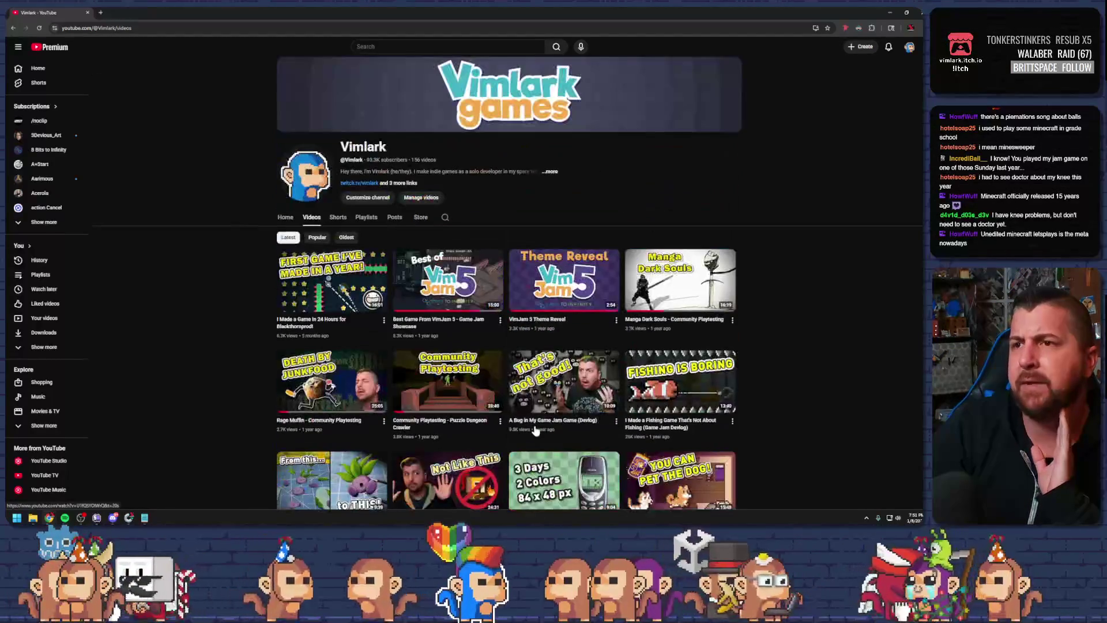
View the channel's playlists, go back to Videos, and minimize the browser to reveal Construct 3
left_click(363, 220)
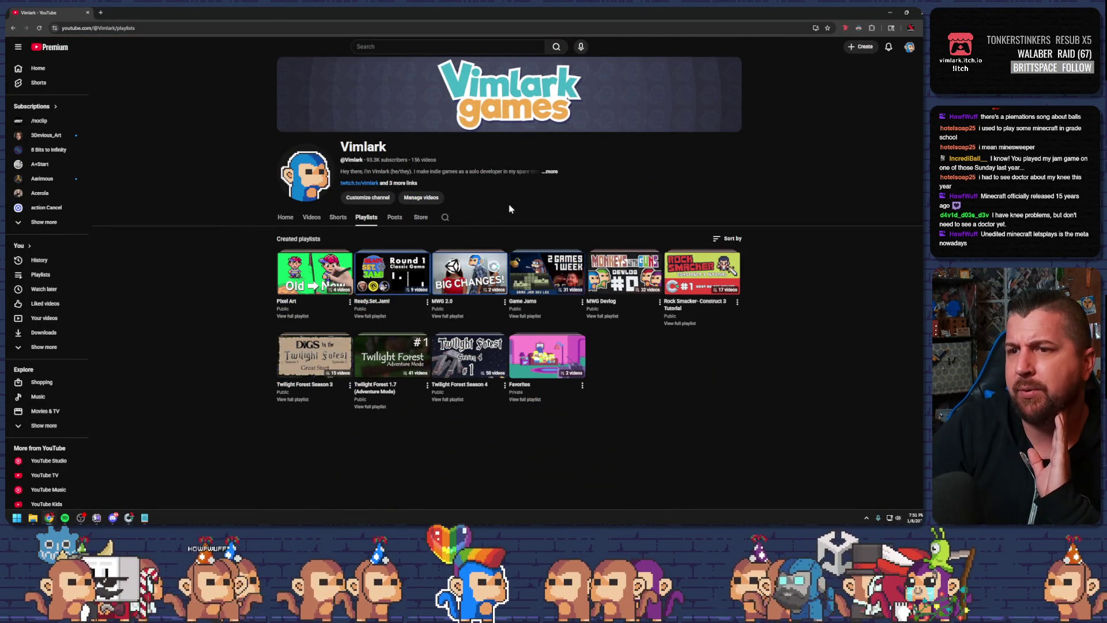
scroll(511, 220, "down", 3)
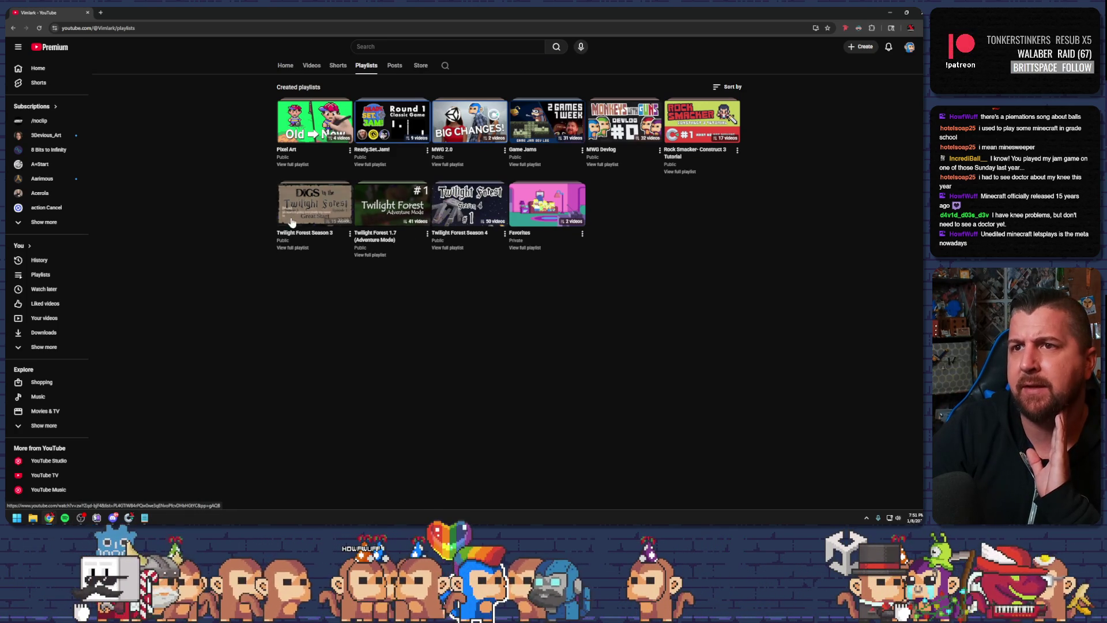
mouse_move(399, 216)
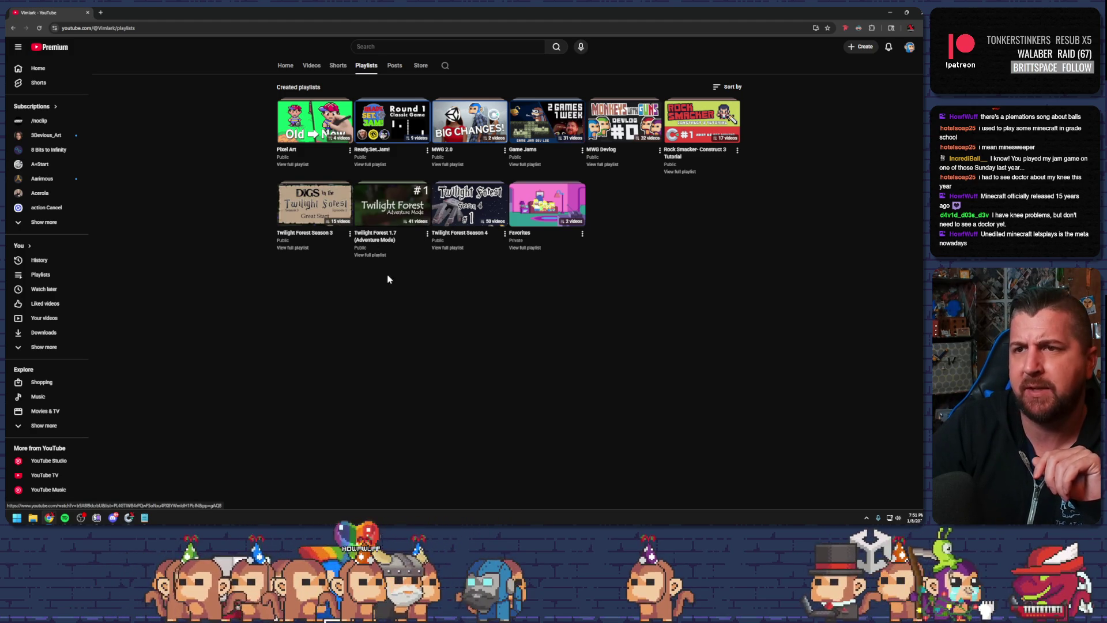
scroll(415, 335, "up", 3)
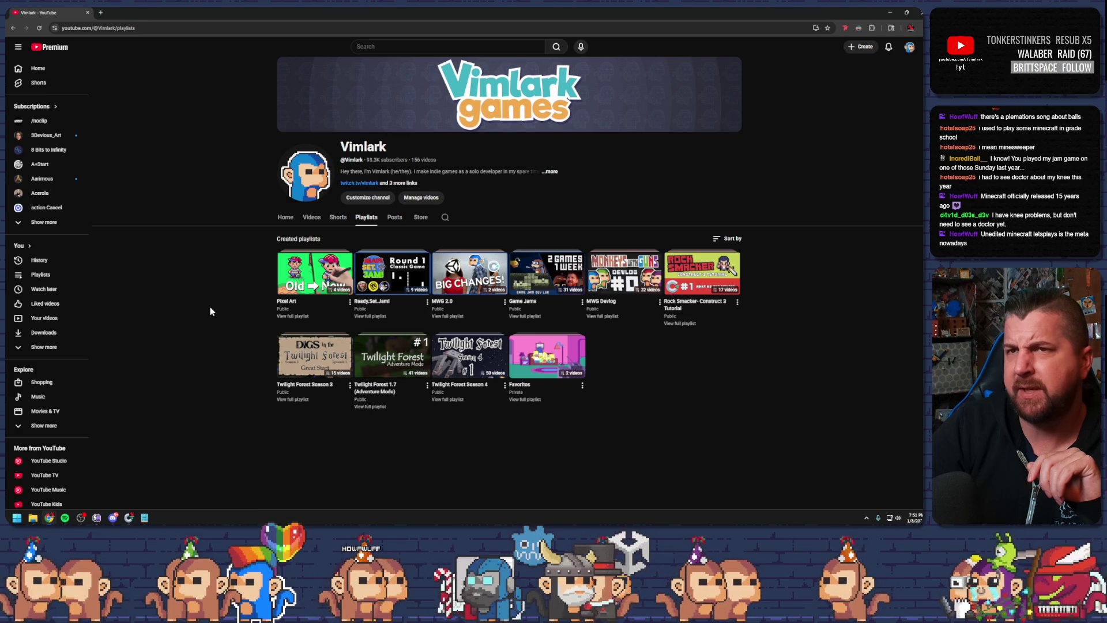
key("alt+Left")
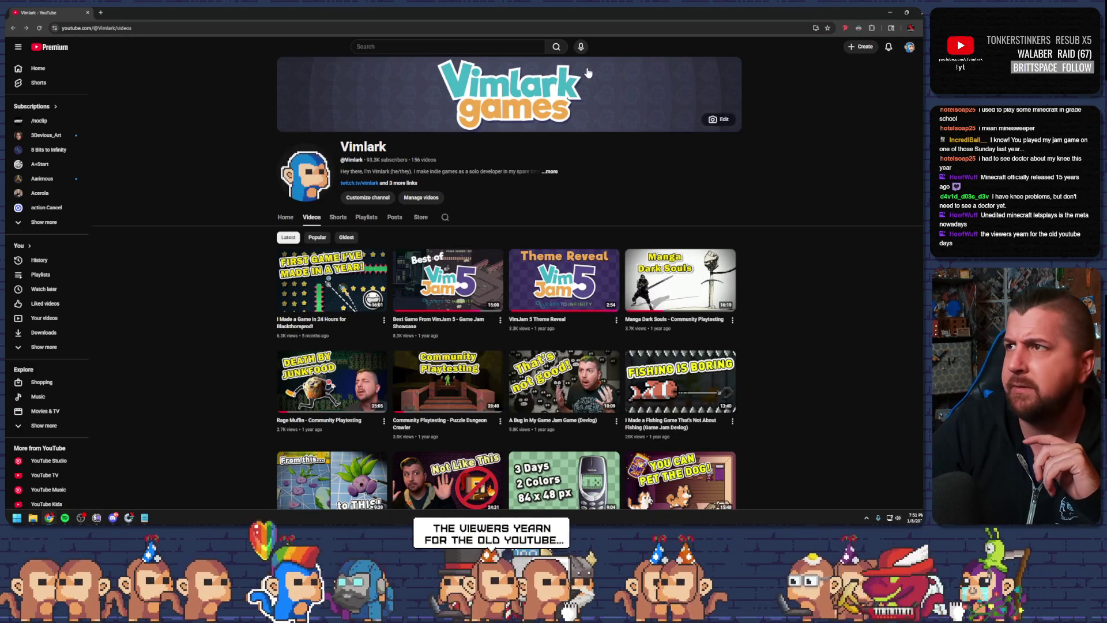
left_click(890, 14)
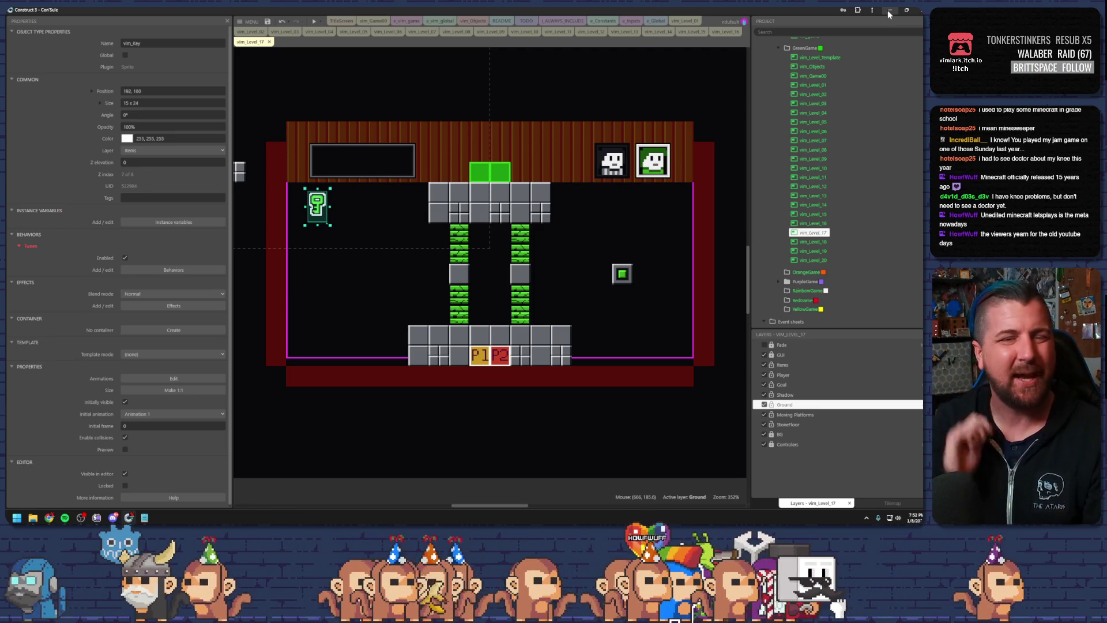
left_click(589, 71)
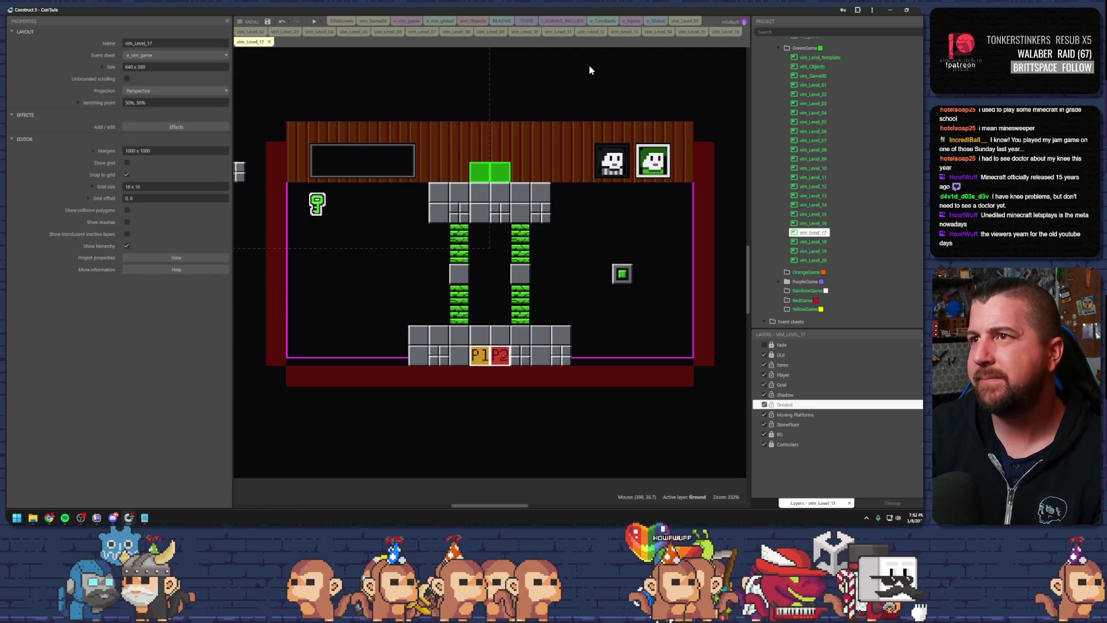
left_click(317, 203)
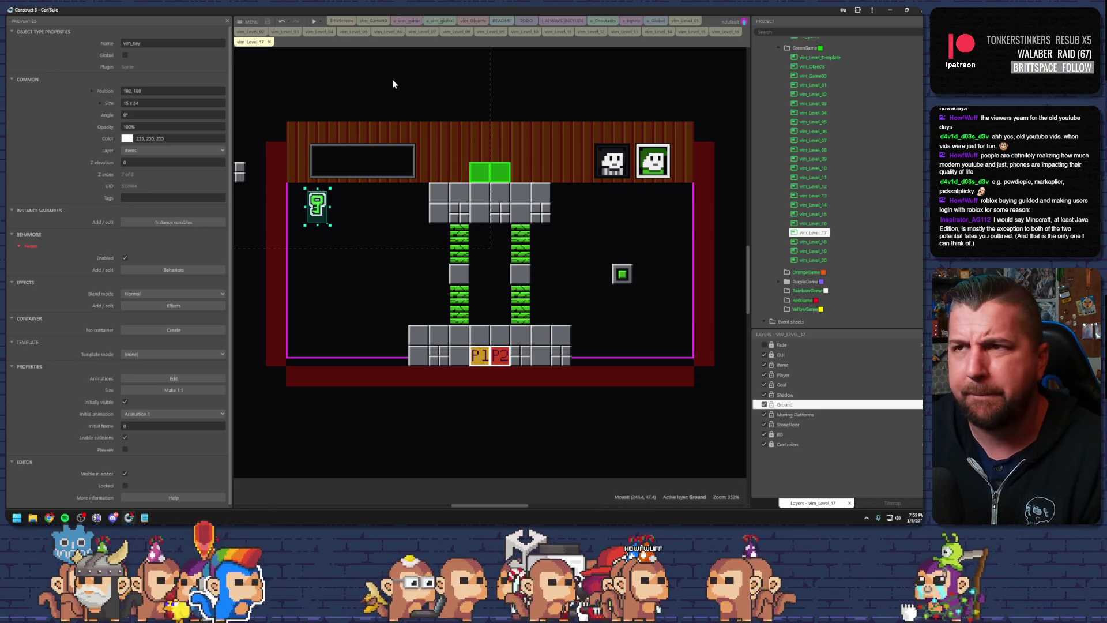
left_click(383, 93)
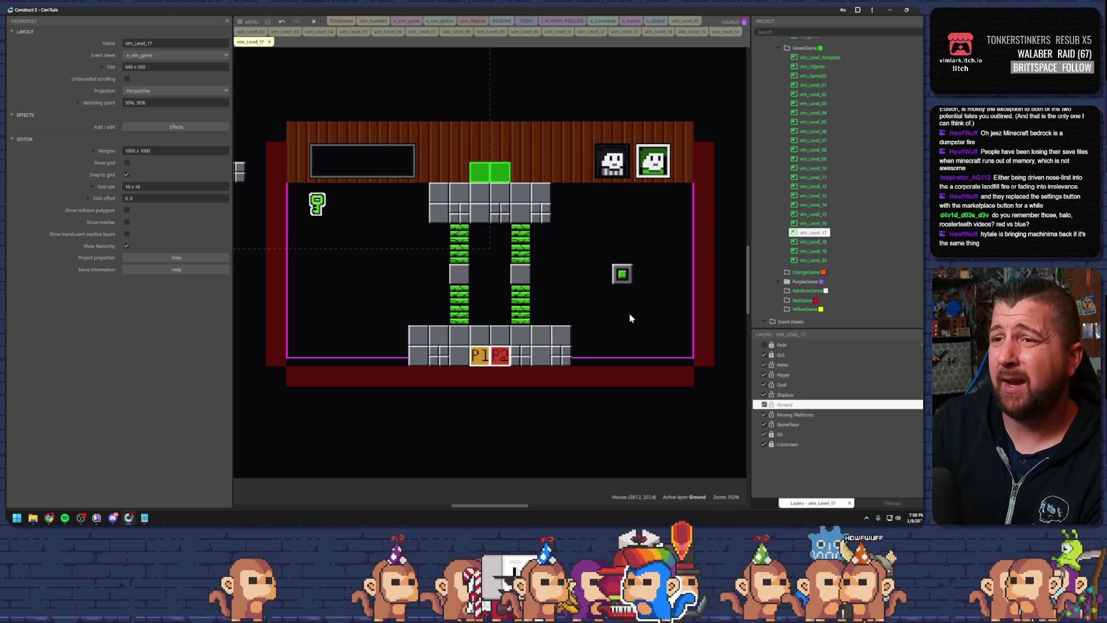
left_click(525, 291)
left_click(555, 284)
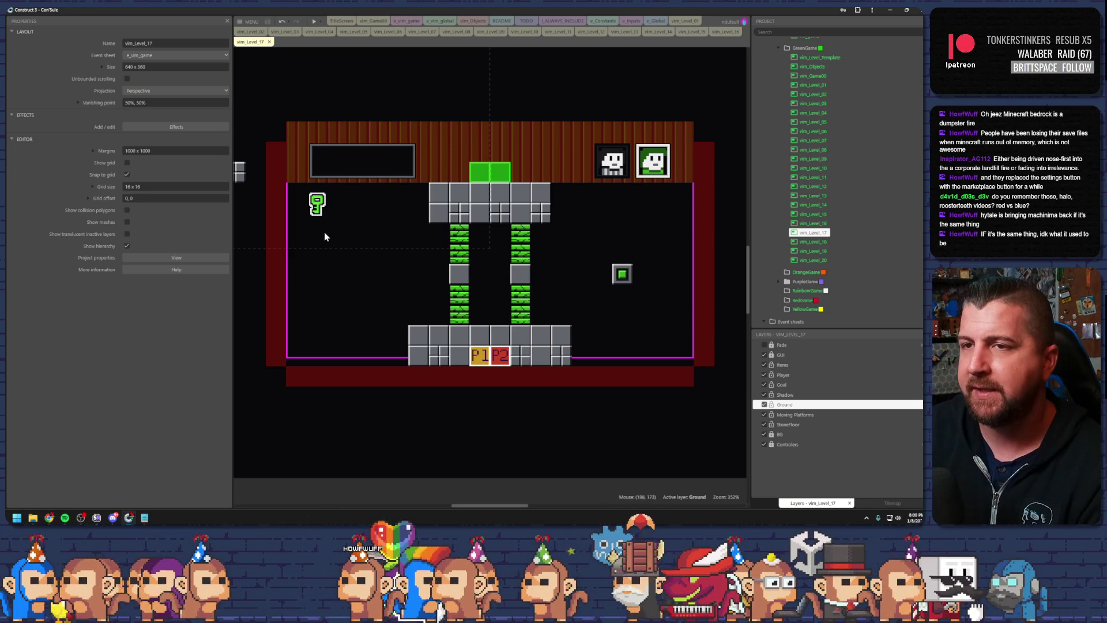
left_click(323, 208)
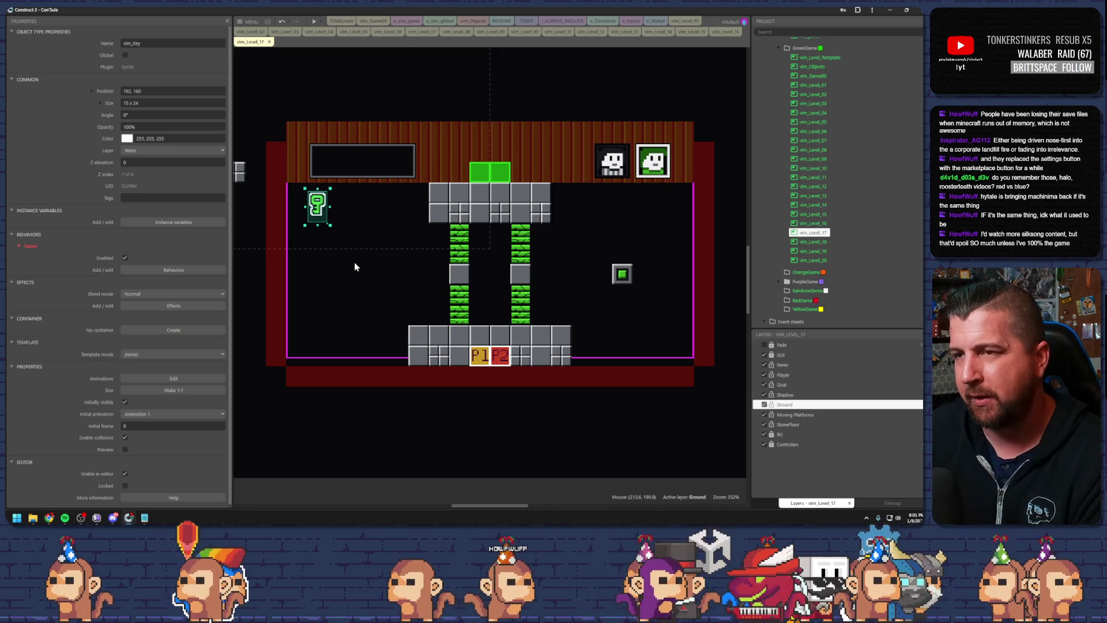
left_click(359, 235)
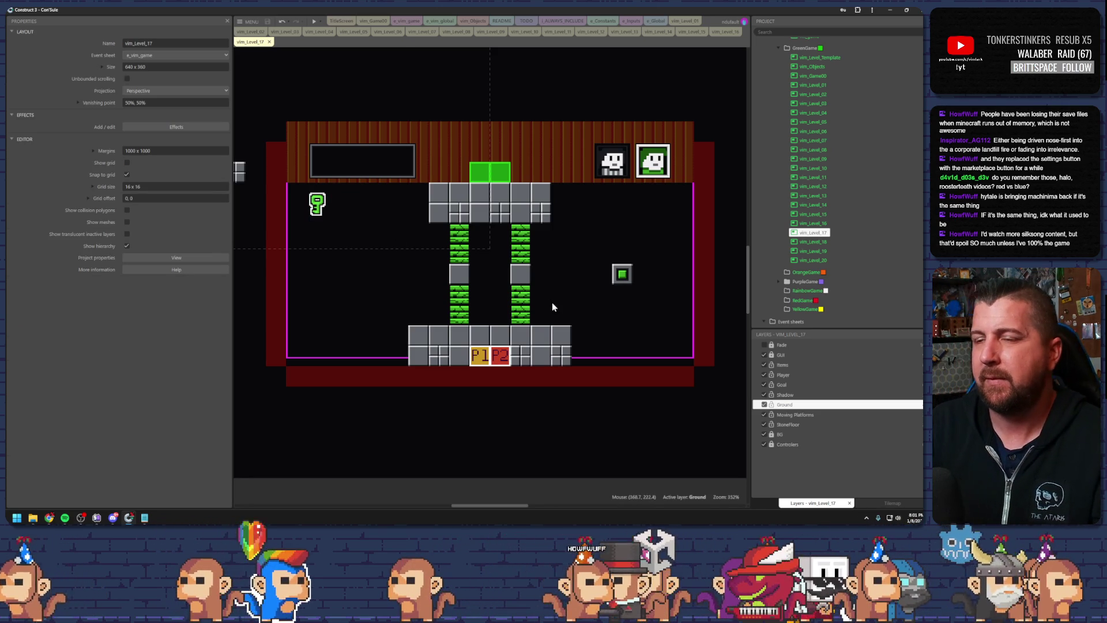
Copy a falling-ground tile beside the right green column
left_click(531, 296)
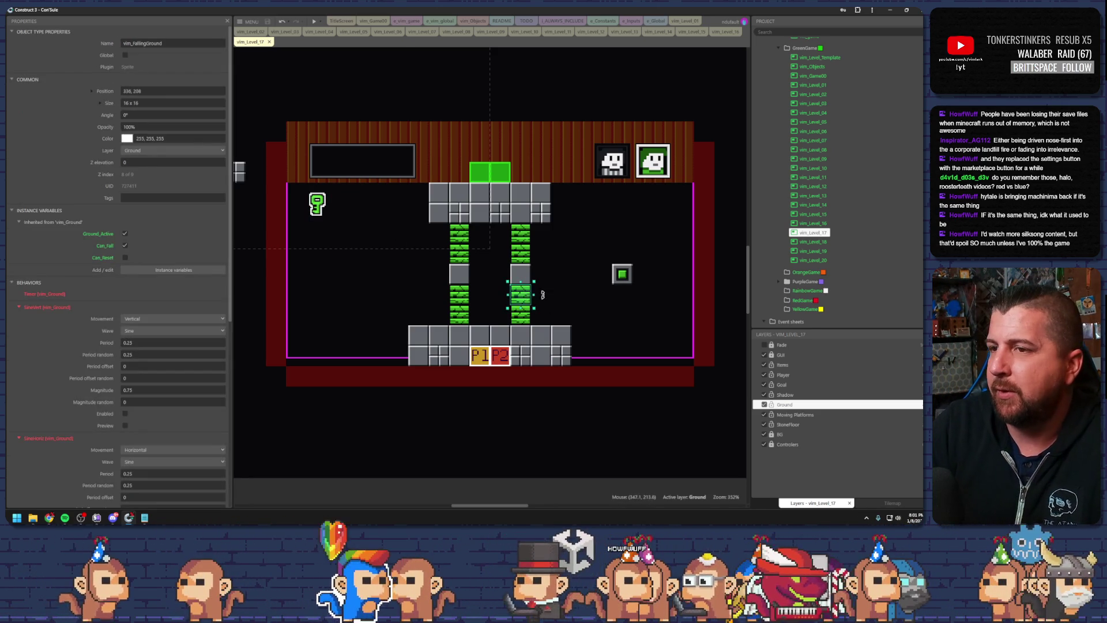
mouse_move(531, 296)
left_mouse_down()
mouse_move(552, 296)
mouse_move(541, 264)
left_mouse_up()
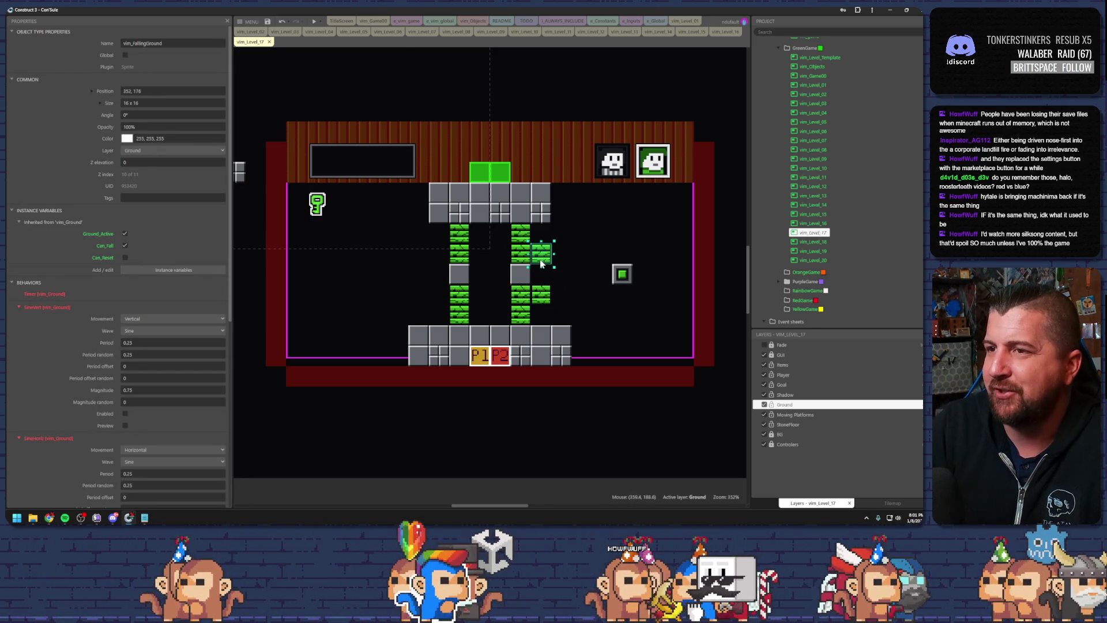
left_click(568, 290)
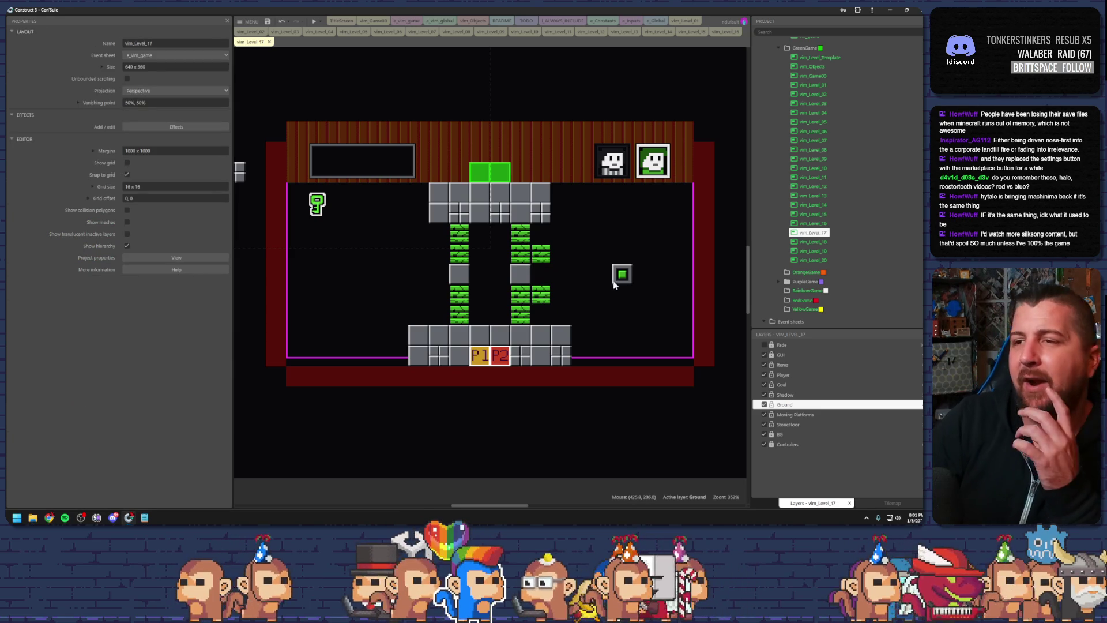
Shift grey floor boxes left as stepping blocks and paste one, raised, between the columns
left_click_drag(521, 272, 399, 274)
left_click(460, 274)
mouse_move(499, 274)
left_mouse_down()
mouse_move(452, 276)
mouse_move(377, 254)
left_mouse_up()
left_click(490, 340)
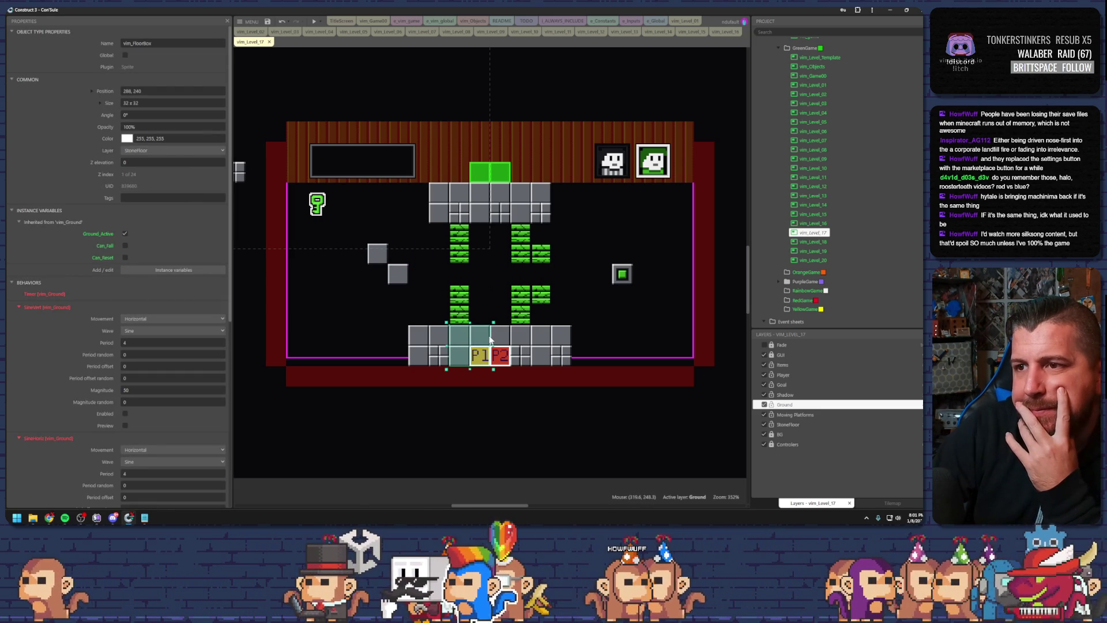
key("ctrl+c")
key("ctrl+v")
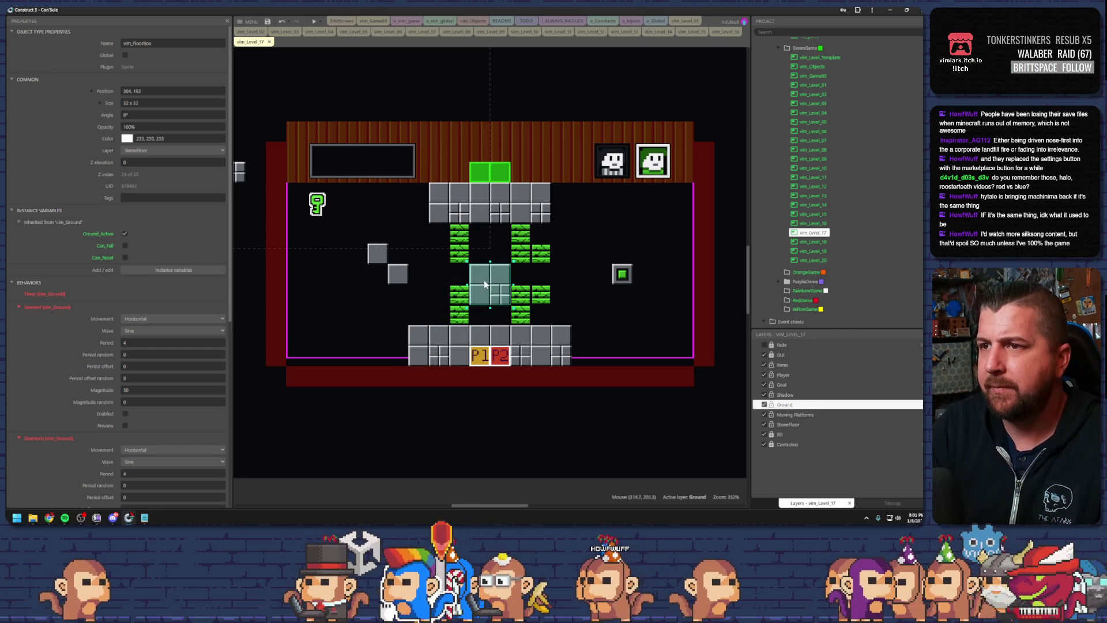
left_click_drag(484, 284, 493, 271)
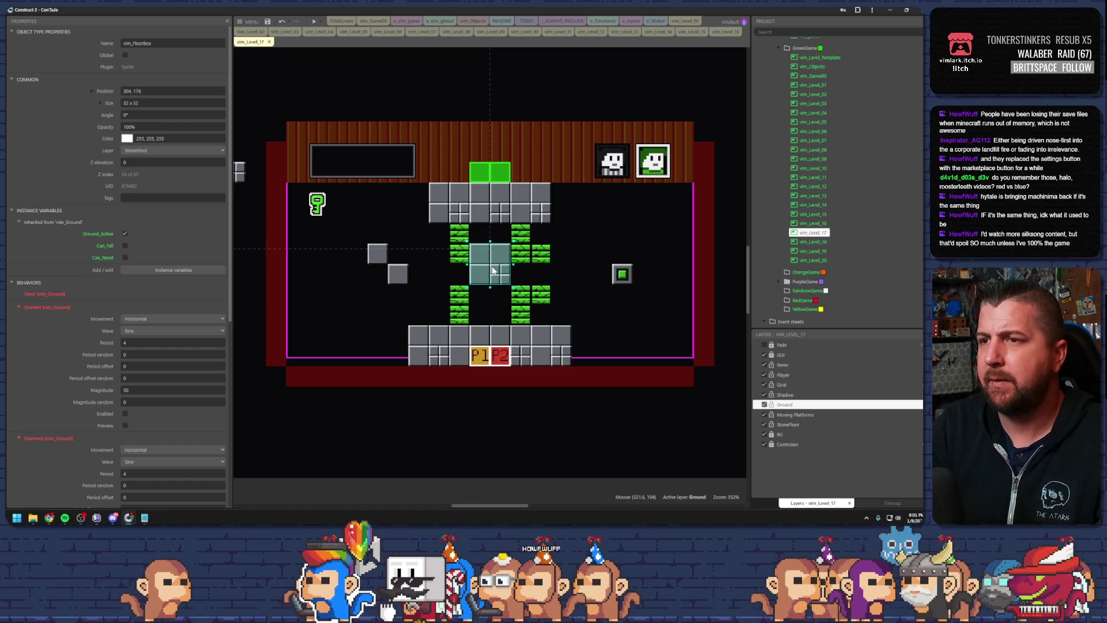
left_click(459, 294)
Delete the left green brick column and stray bricks, move the floor reset to the centre, and preview
key("Delete")
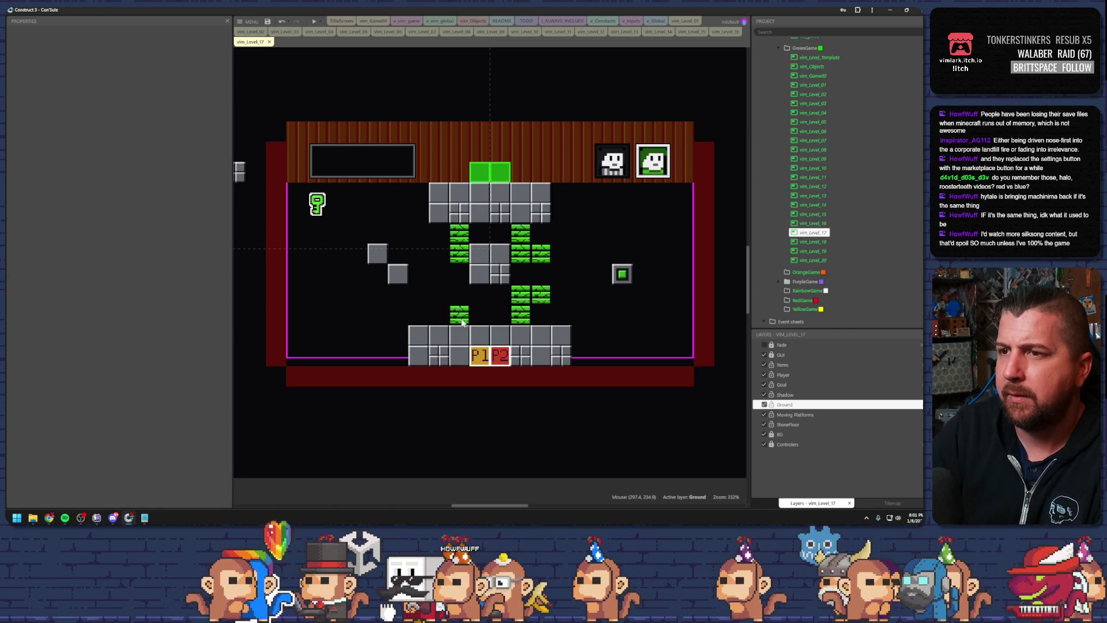
left_click_drag(462, 322, 447, 222)
key("Delete")
left_click(520, 236)
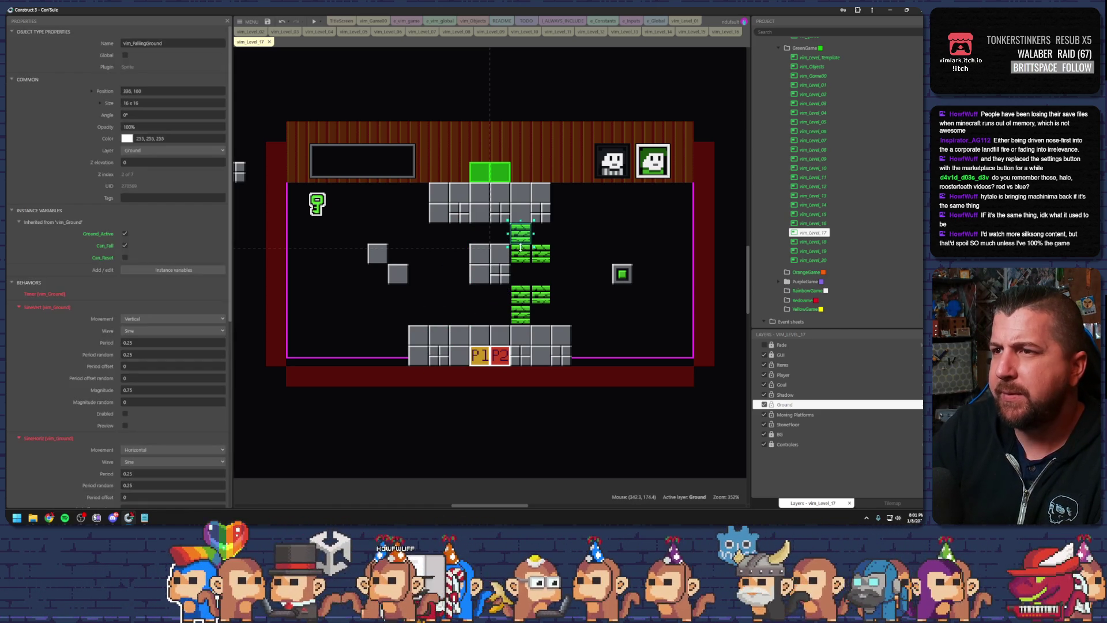
key("Delete")
mouse_move(630, 271)
left_mouse_down()
mouse_move(510, 261)
mouse_move(475, 273)
mouse_move(499, 276)
mouse_move(519, 296)
mouse_move(500, 297)
mouse_move(510, 316)
mouse_move(499, 233)
left_mouse_up()
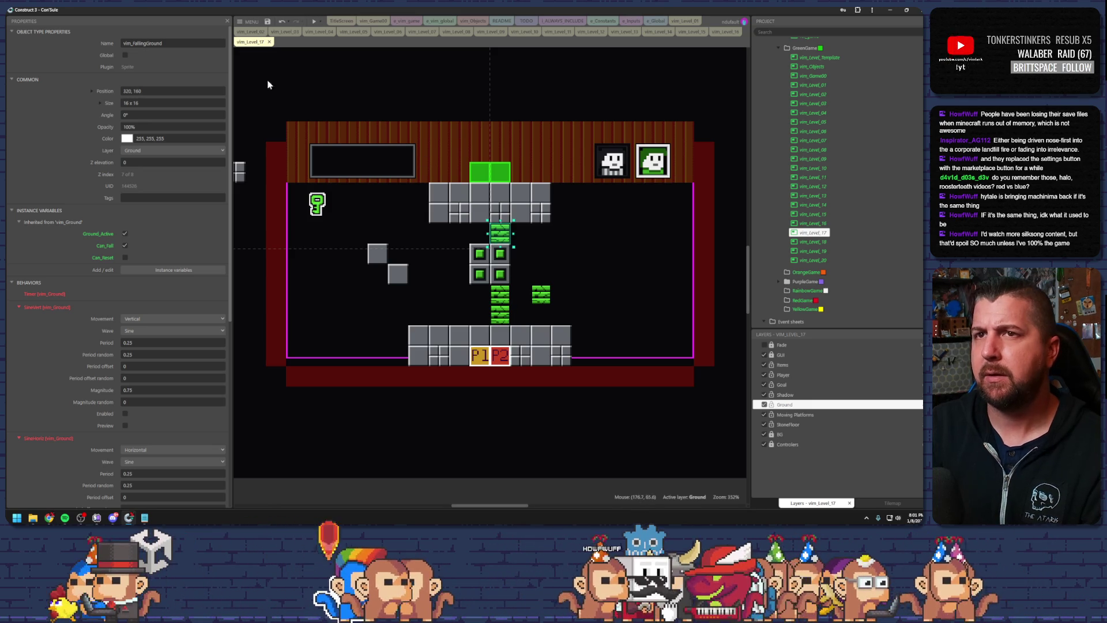
left_click(268, 21)
Have one player jump onto the other and climb the green brick column
key("F5")
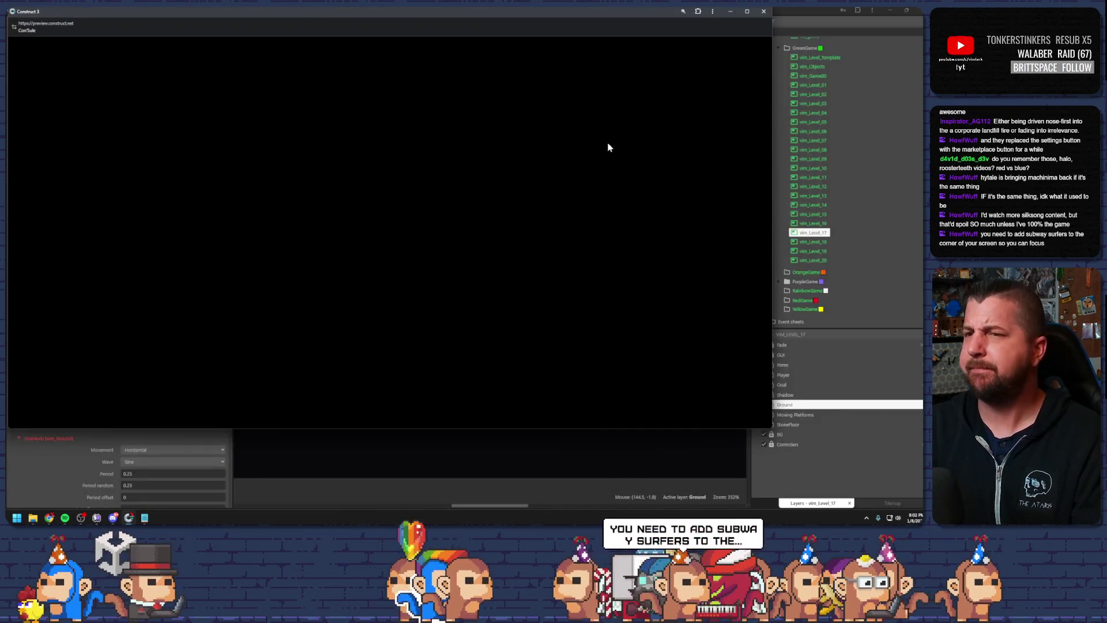
key("Up")
key("Right")
key("Up")
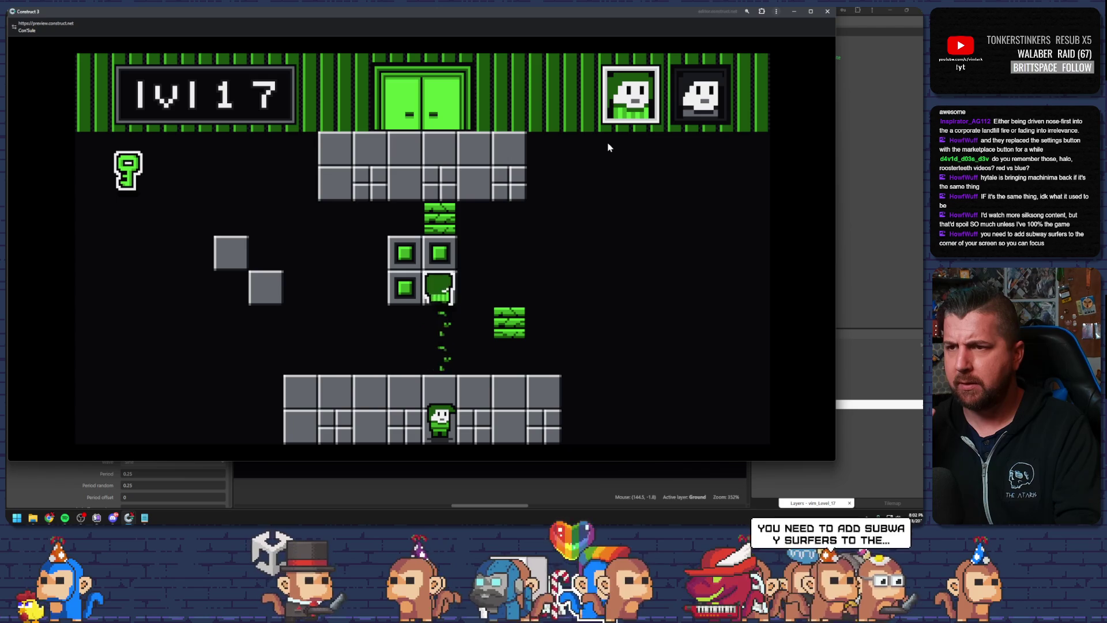
key("Down")
key("Up")
key("Left")
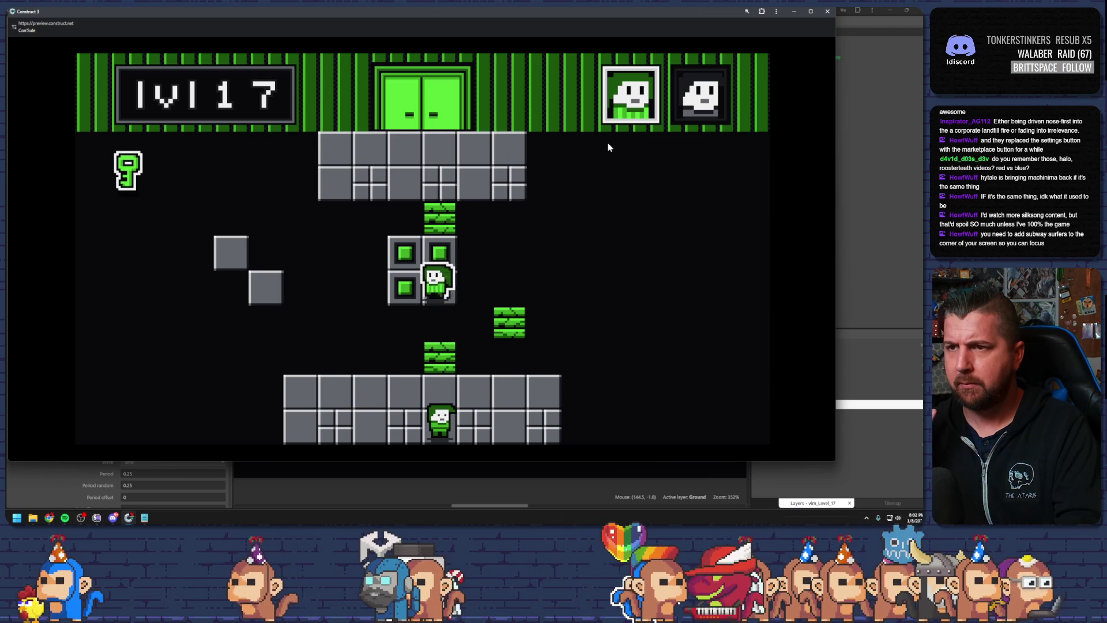
Explore the central block's slots up to its upper-left slot, then close the preview
key("Right")
key("Down")
key("Up")
key("Up")
key("Down")
key("Left")
key("Right")
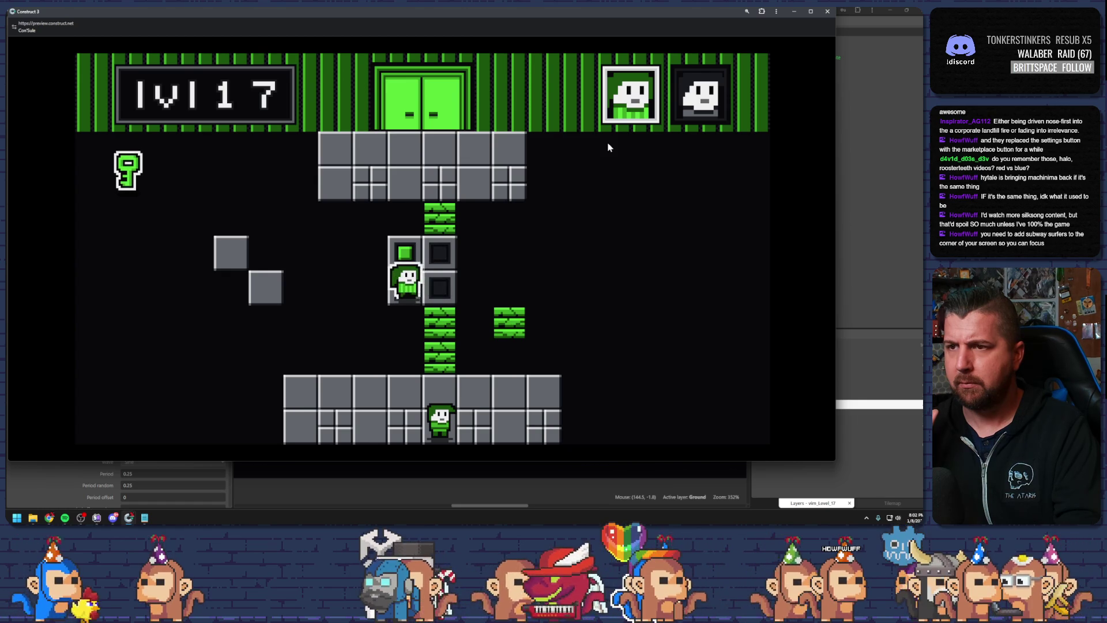
key("Down")
key("Up")
key("Left")
key("Up")
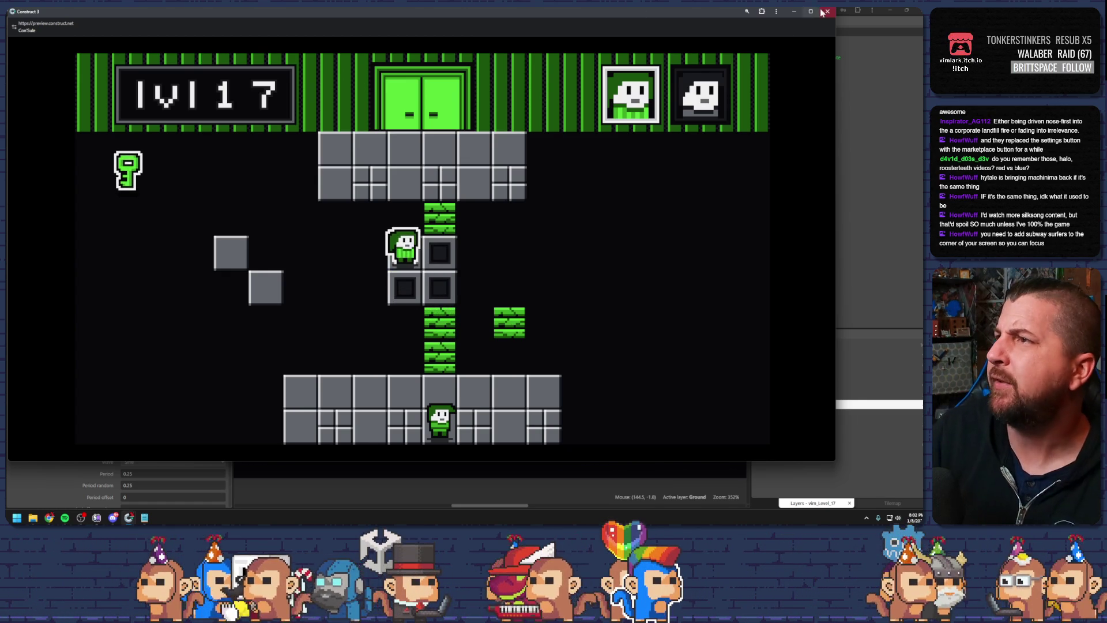
key("ctrl+w")
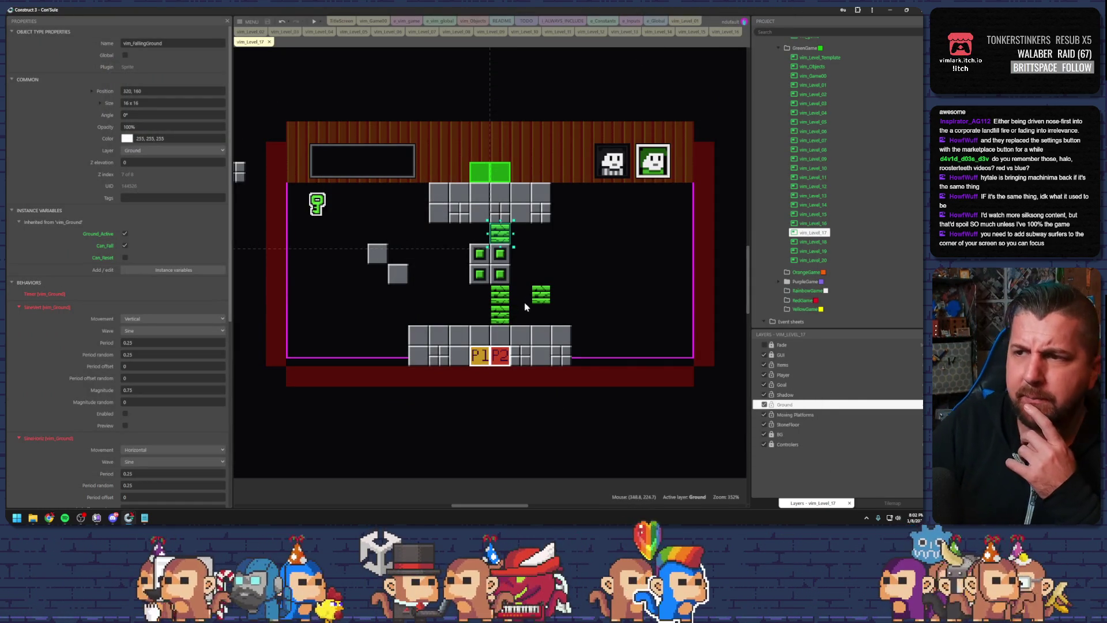
Shift the green reset blocks and two falling-ground bricks out to the left side
left_click(479, 275)
left_click_drag(468, 285, 364, 297)
left_click_drag(479, 257, 336, 257)
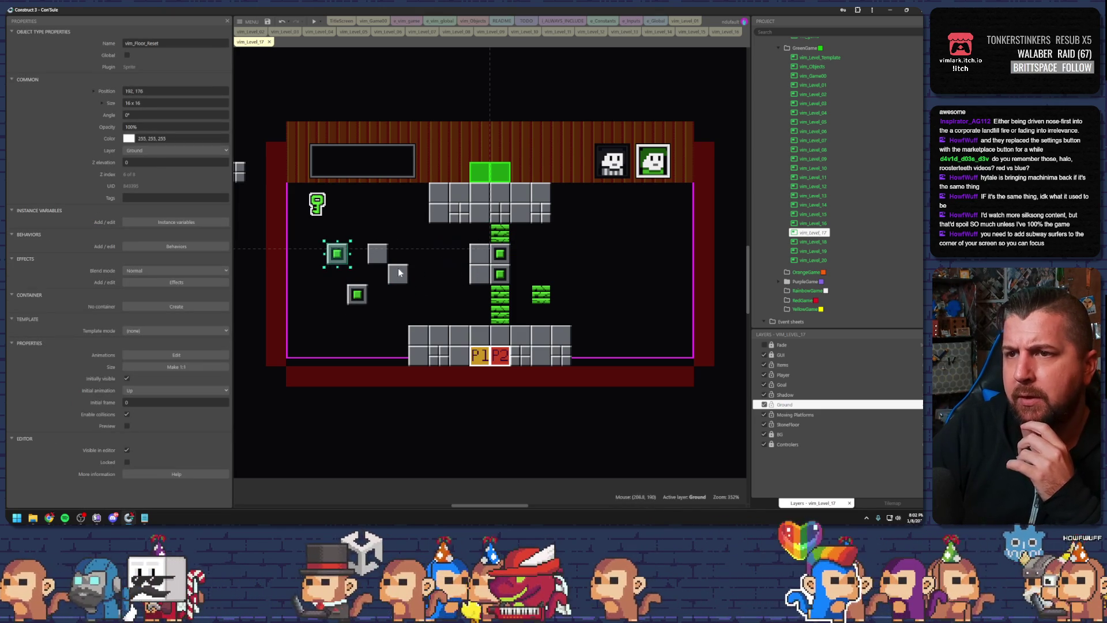
left_click_drag(502, 258, 318, 299)
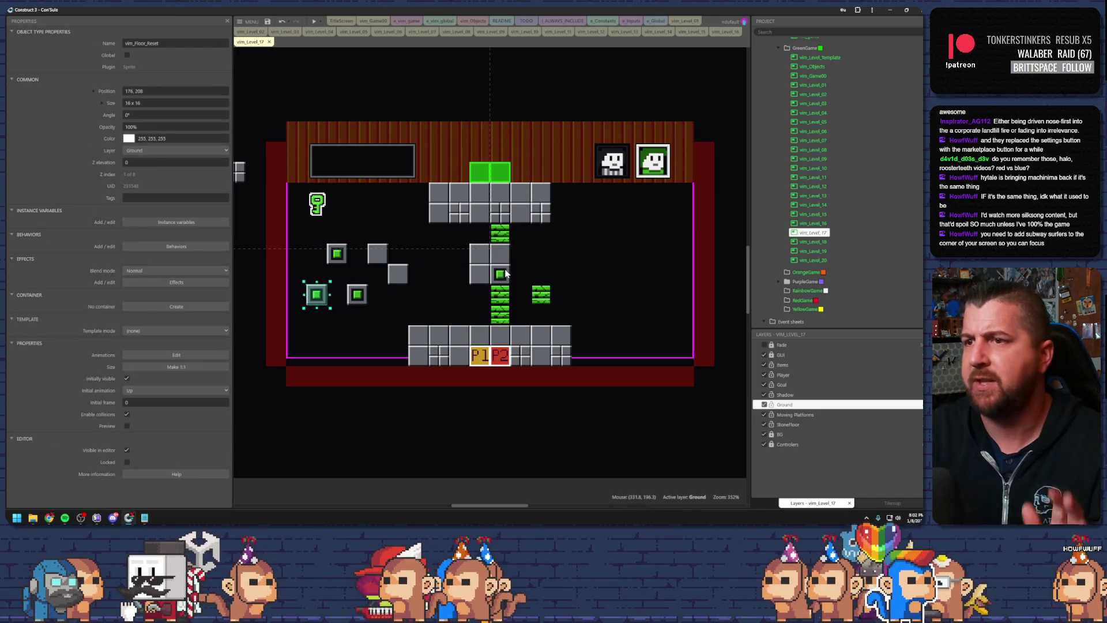
left_click(500, 301)
left_click(500, 321, "shift")
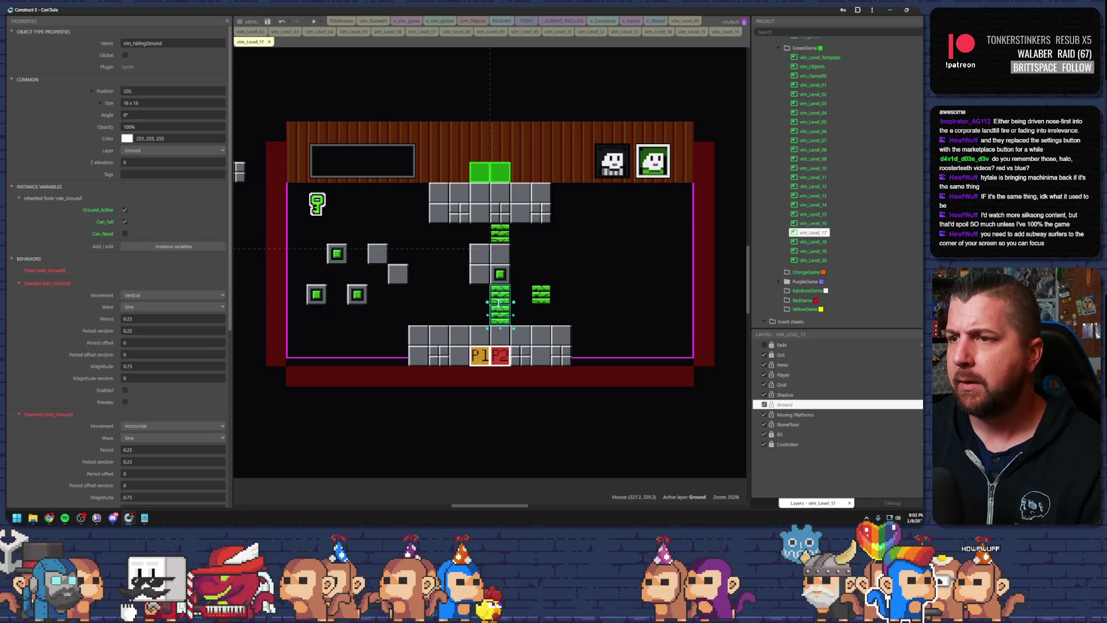
mouse_move(504, 296)
left_mouse_down()
mouse_move(378, 294)
mouse_move(378, 314)
left_mouse_up()
Rearrange the grey block cluster and middle-row brick, adding a grey floor box on the right
left_click_drag(477, 262, 419, 258)
left_click_drag(491, 274, 441, 274)
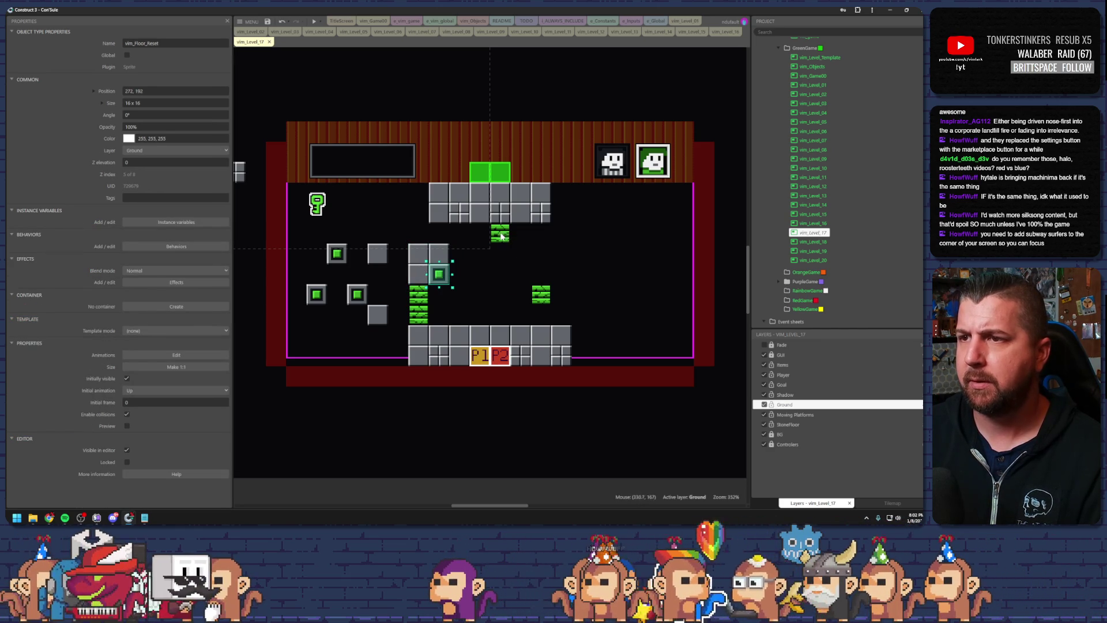
left_click_drag(501, 236, 463, 256)
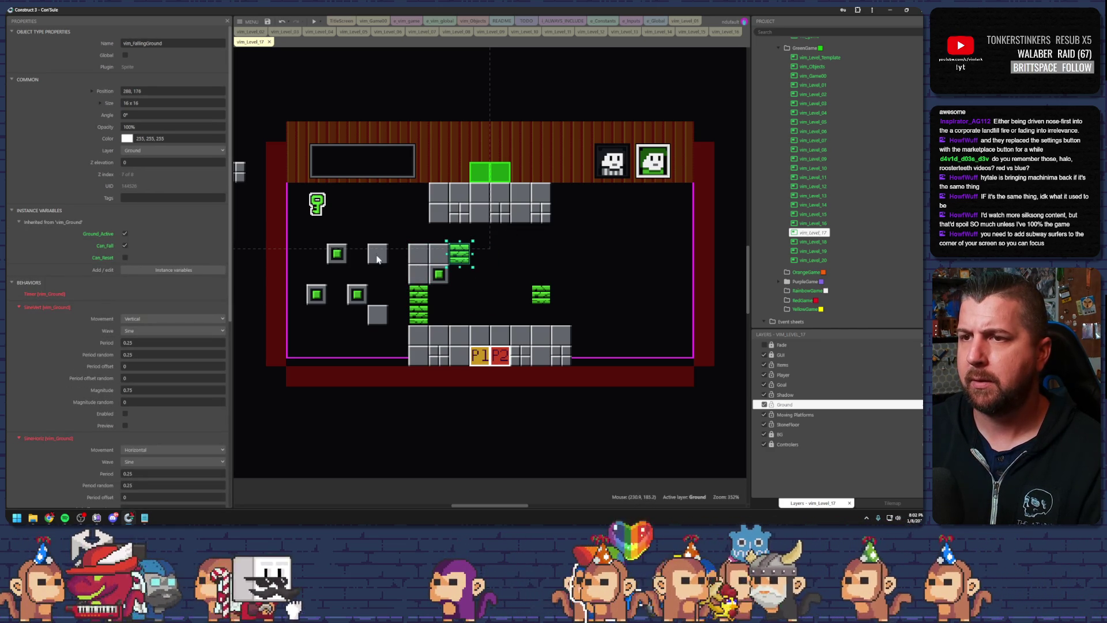
left_click_drag(251, 177, 536, 265)
left_click_drag(456, 254, 470, 258)
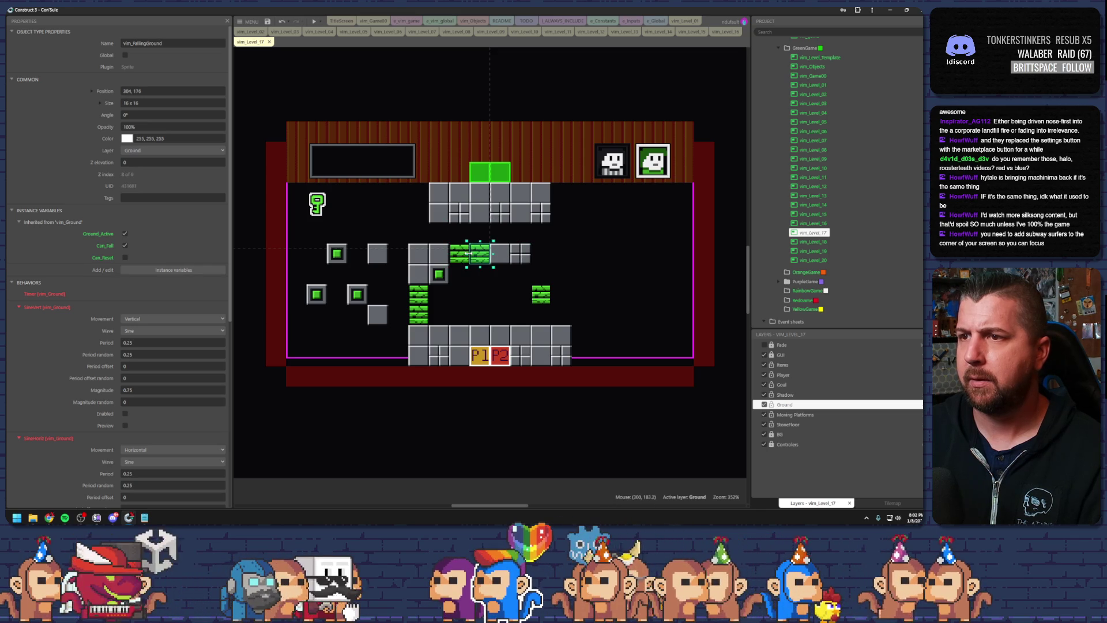
Put a reset block at the loop's right end and a falling-ground brick beneath it
left_click(515, 260)
left_click_drag(367, 296, 521, 258)
mouse_move(545, 302)
left_mouse_down()
mouse_move(519, 282)
mouse_move(520, 301)
mouse_move(557, 299)
mouse_move(559, 281)
left_mouse_up()
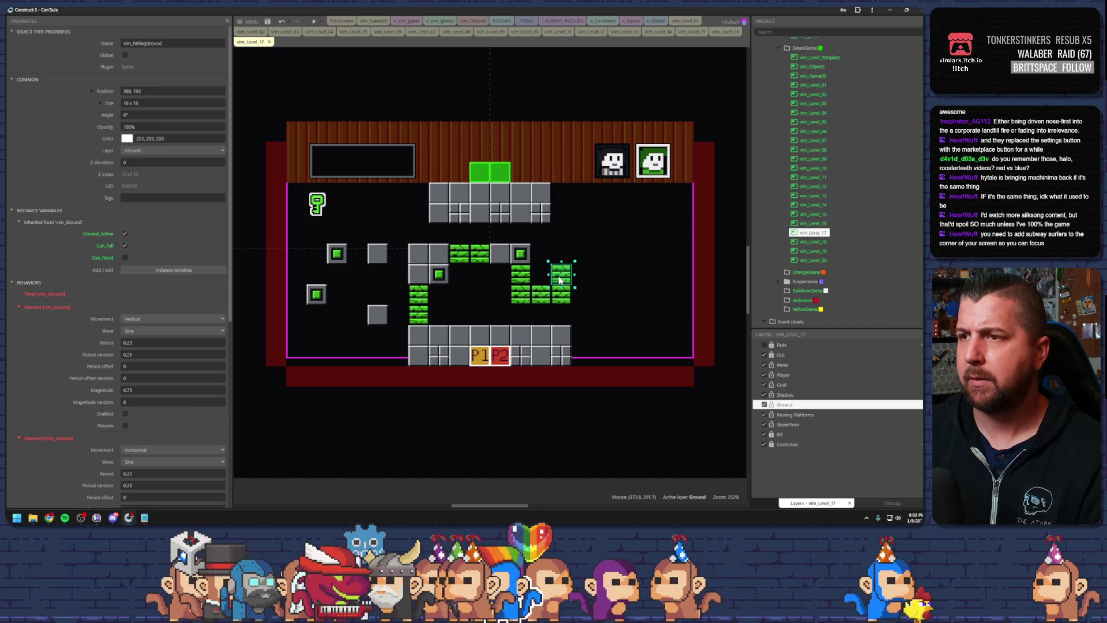
mouse_move(376, 316)
left_mouse_down()
mouse_move(539, 230)
mouse_move(558, 252)
left_mouse_up()
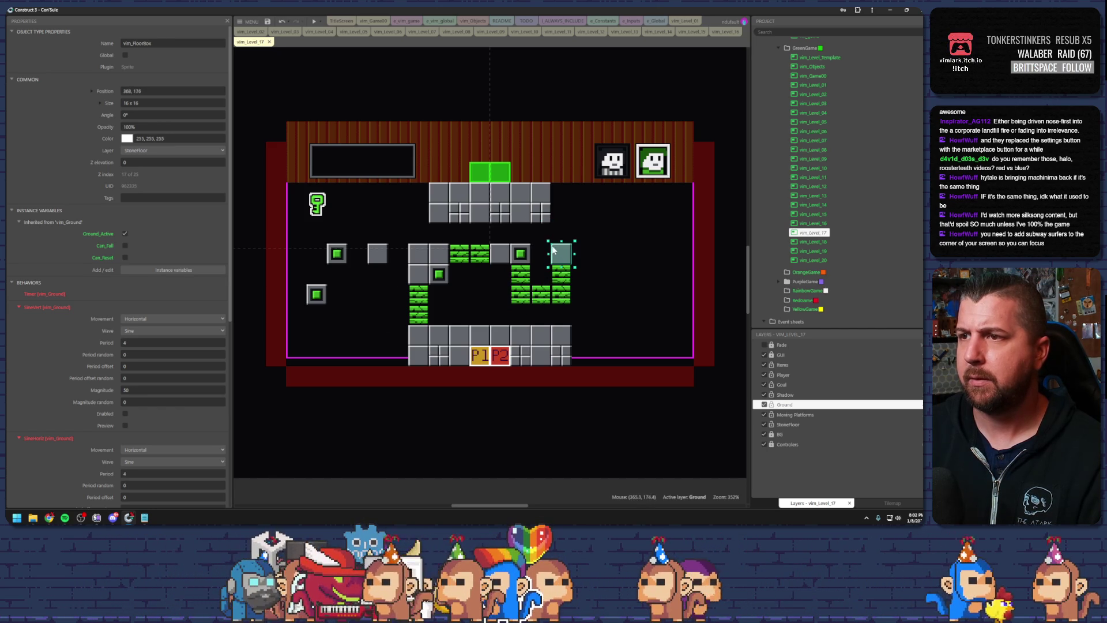
Set the FloorBox Initial frame to 2 for a tall pillar, then run a preview
scroll(188, 321, "down", 3)
scroll(187, 321, "down", 4)
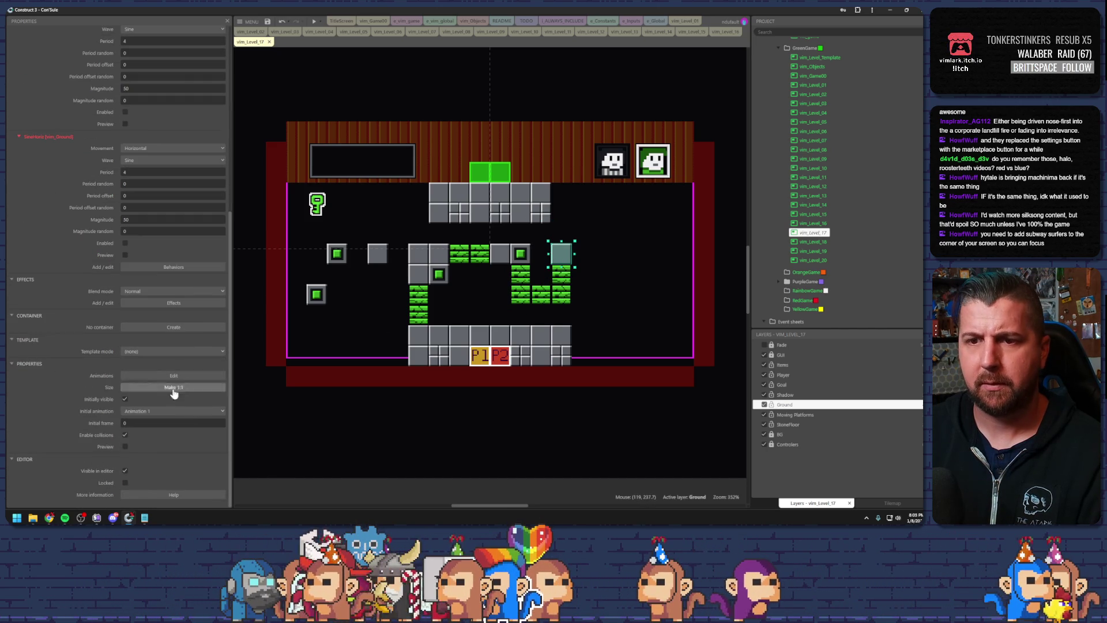
left_click(220, 423)
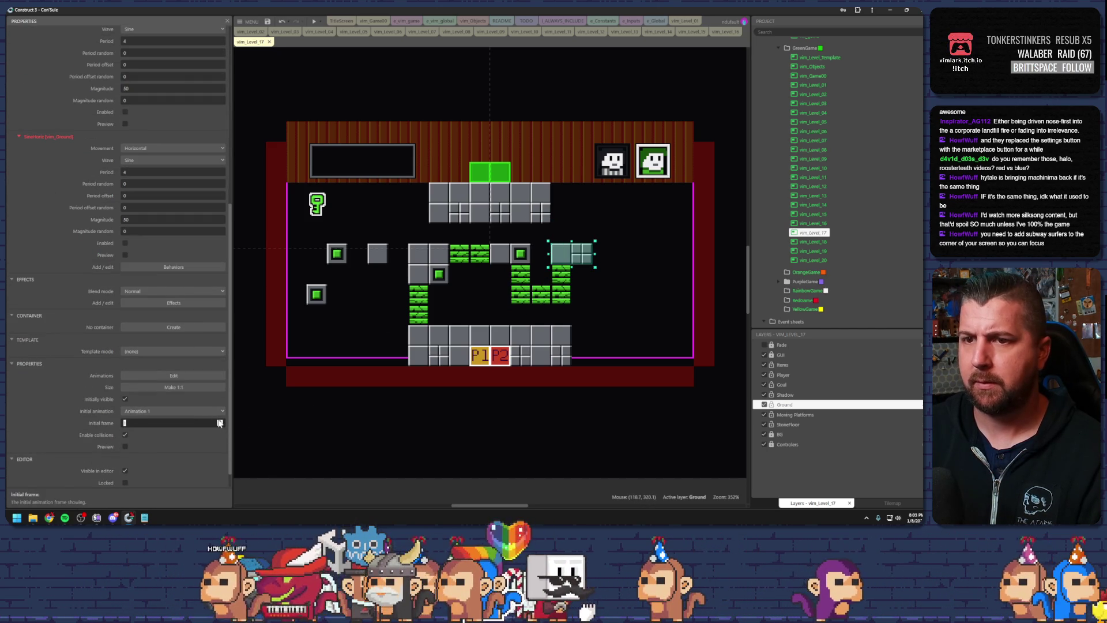
left_click(220, 423)
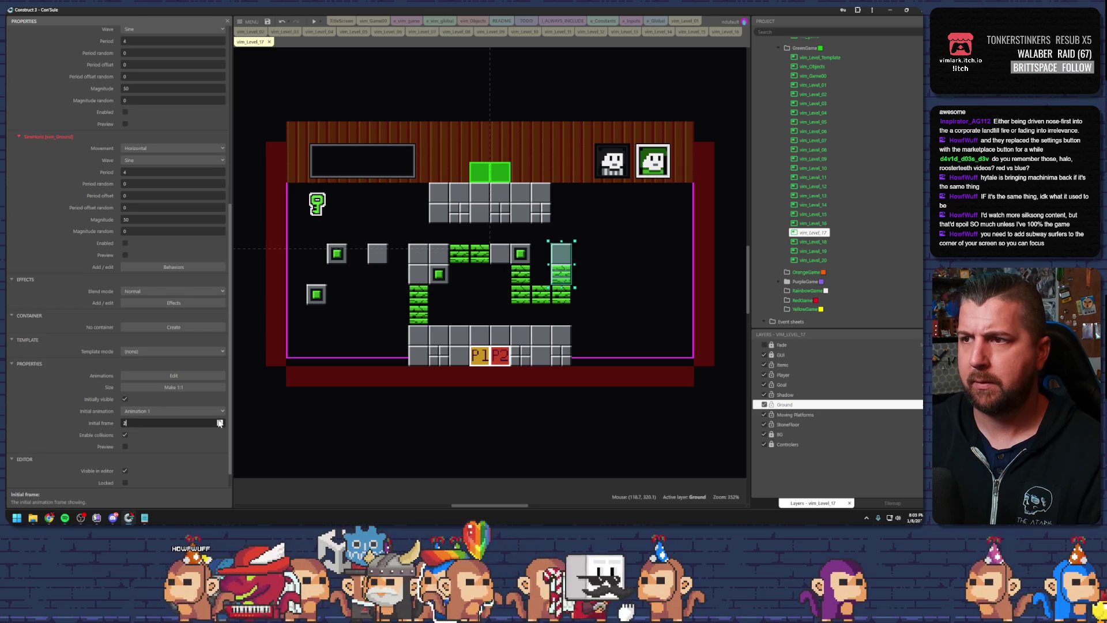
left_click(565, 240)
left_click(563, 282)
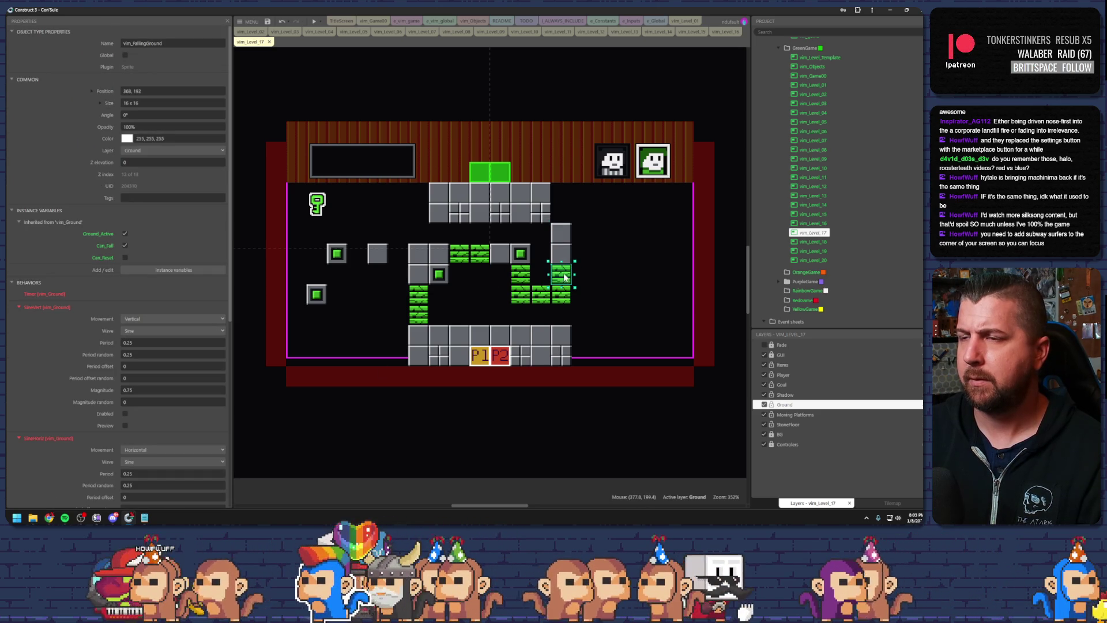
left_click(593, 263)
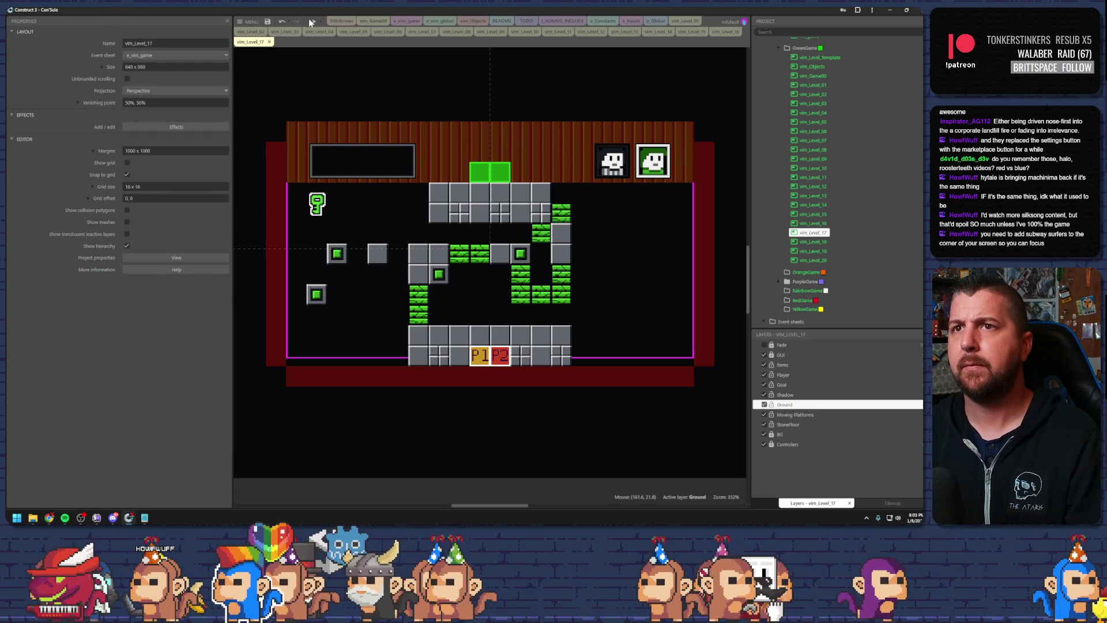
left_click(312, 21)
Walk the first player left and climb the vine column onto the block
key("Left")
key("Up")
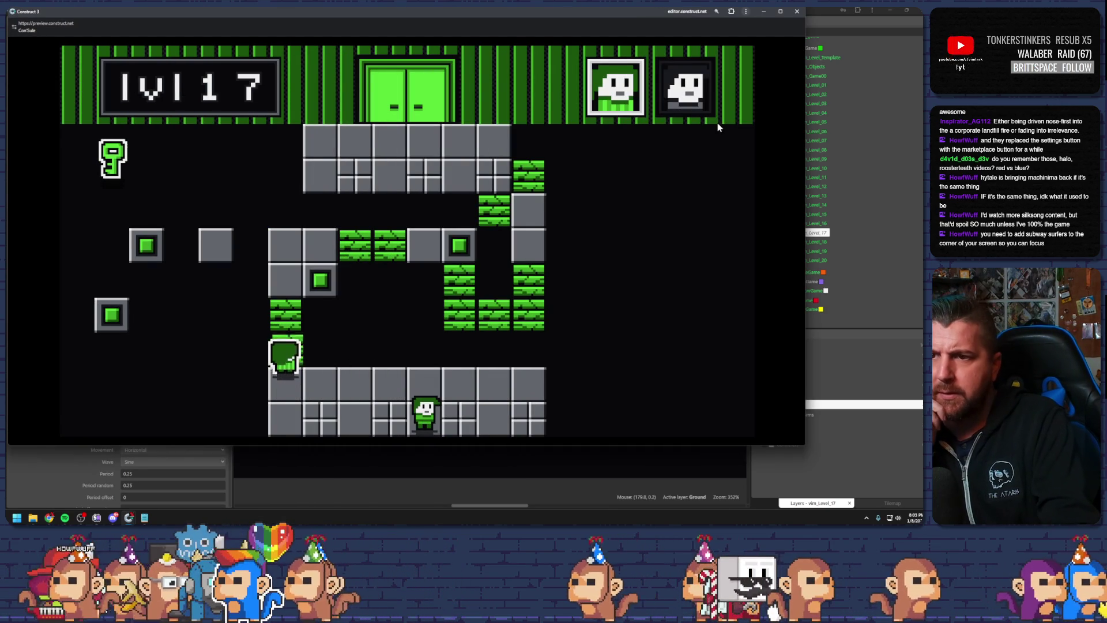
key("Right")
key("Left")
Swap to the second player and climb it up the vines onto the green bricks
key("space")
key("Left")
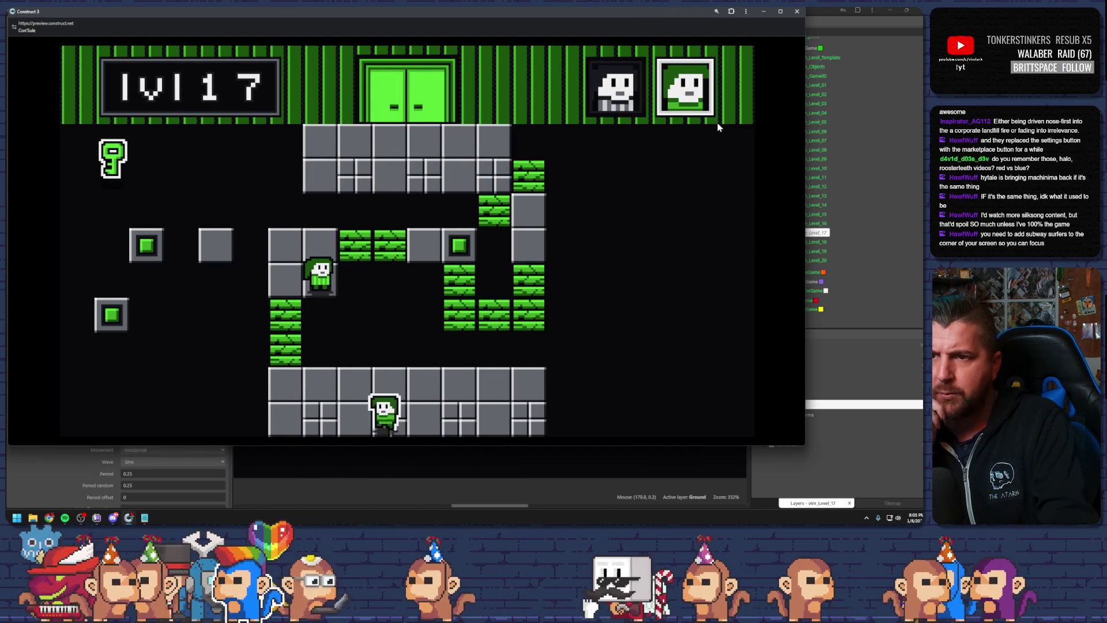
key("Up")
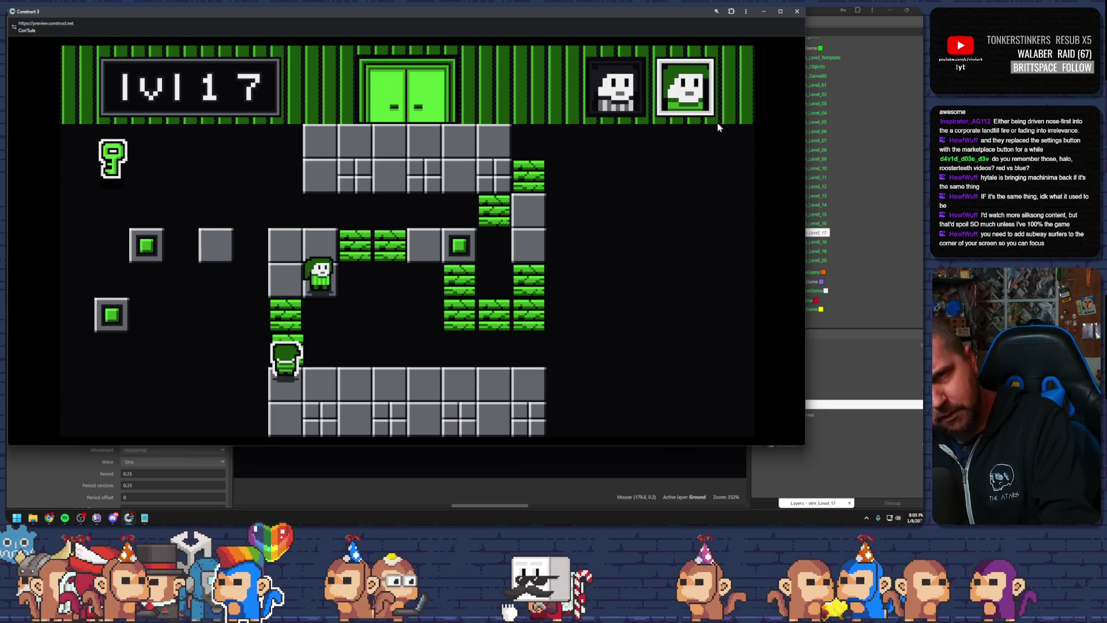
key("Up")
key("Right")
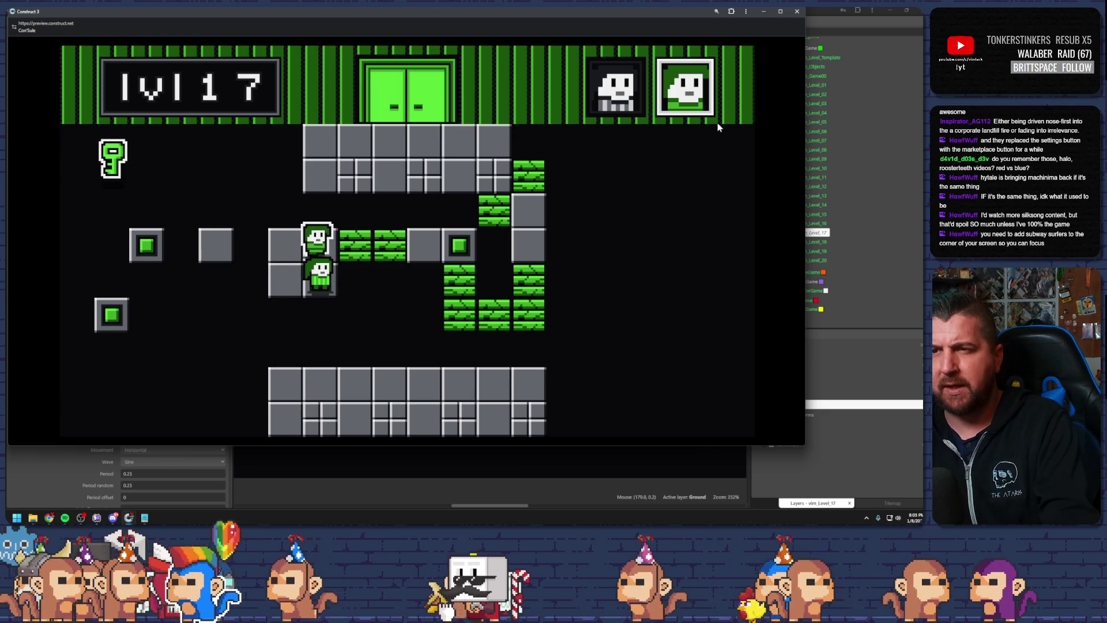
key("Right")
Alternate players across the bricks up to the top-right grey blocks, then close the preview
key("space")
key("Right")
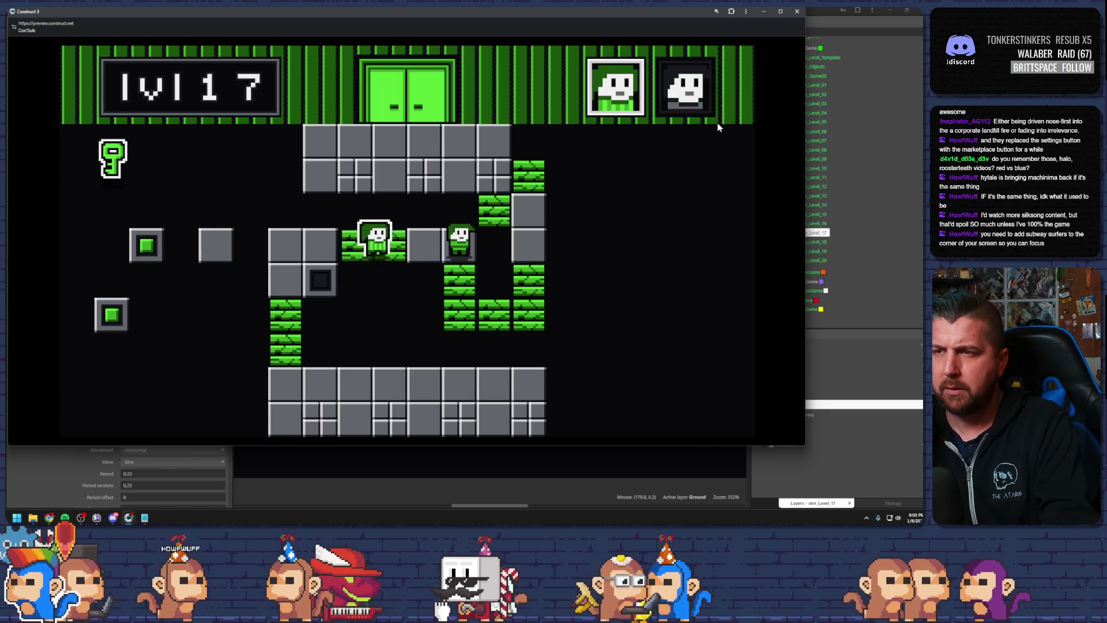
key("space")
key("Down")
key("Right")
key("Up")
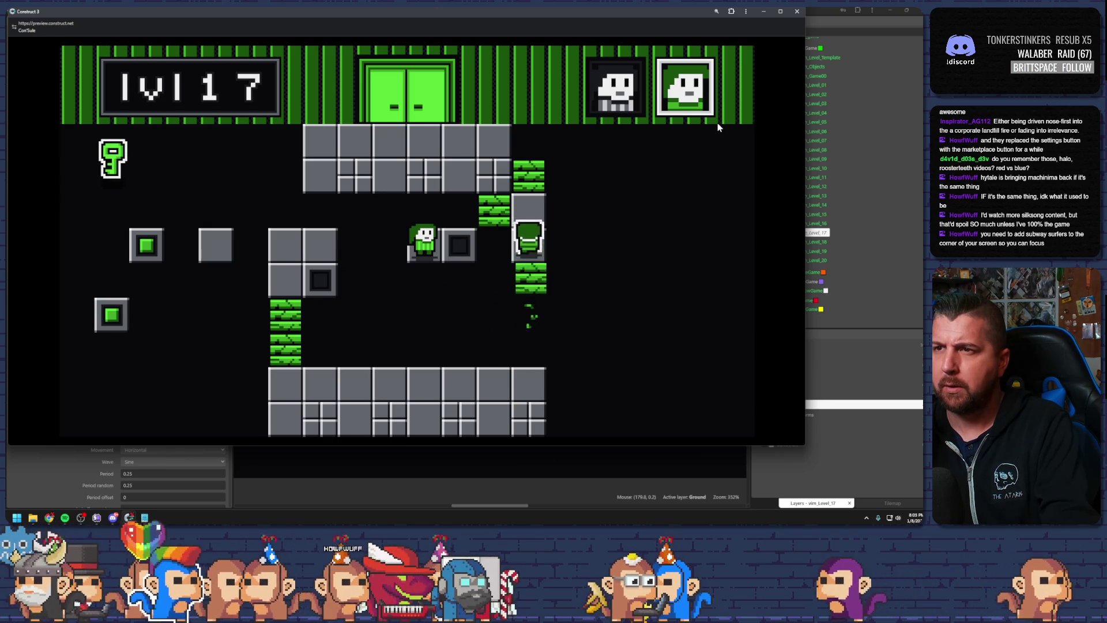
key("Left")
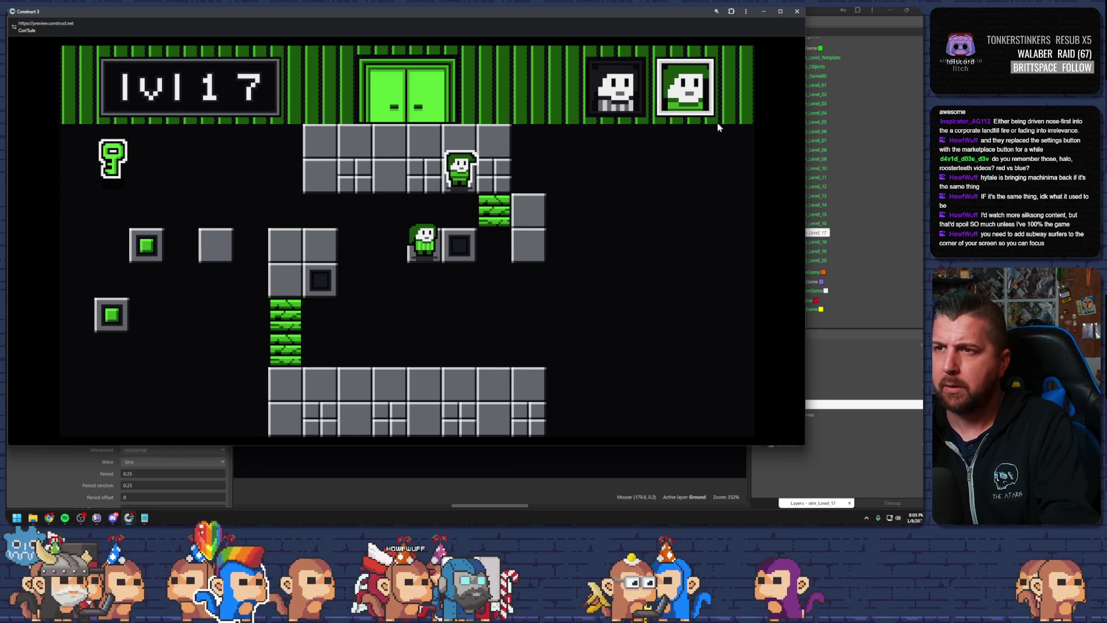
left_click(798, 13)
Delete the top-right brick and left grey box, moving a reset block to the loop's top right
key("Delete")
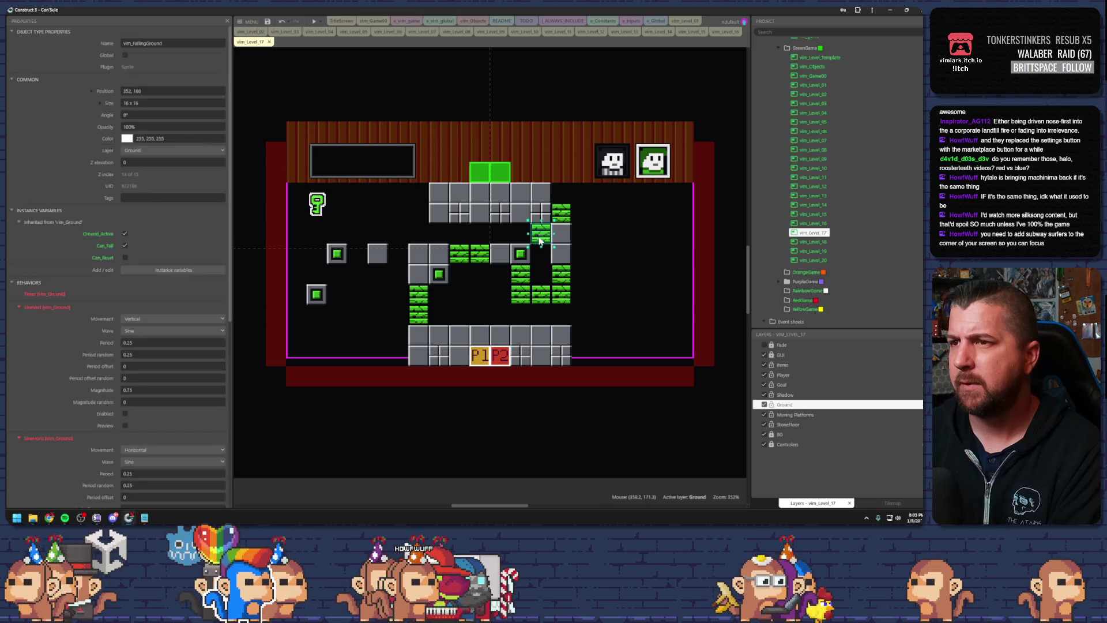
left_click_drag(334, 259, 566, 236)
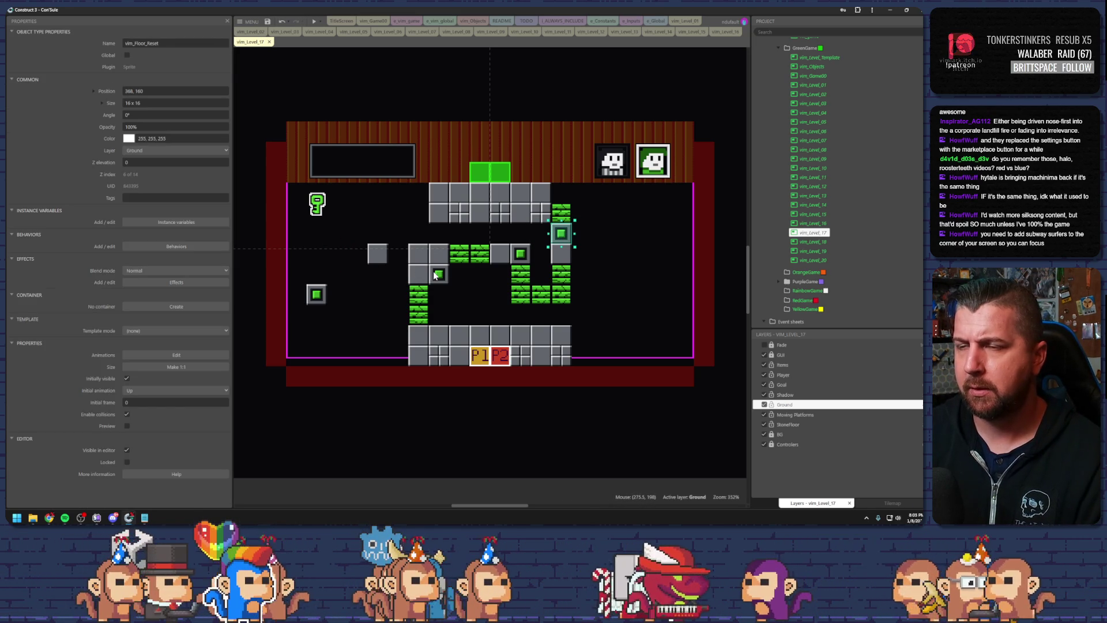
left_click(373, 256)
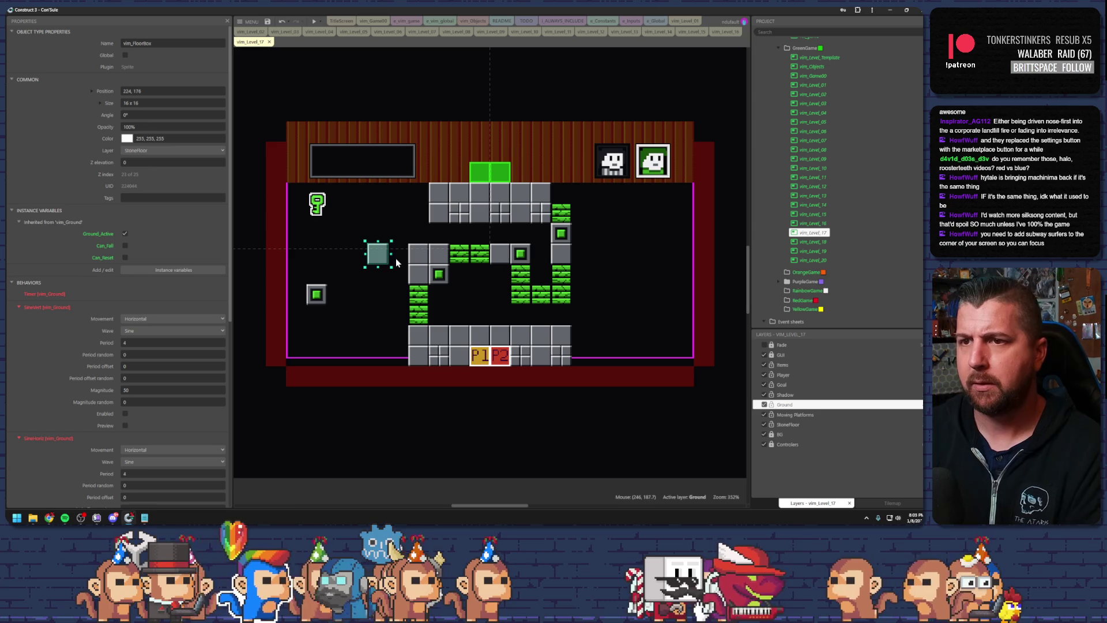
key("Delete")
left_click(319, 294)
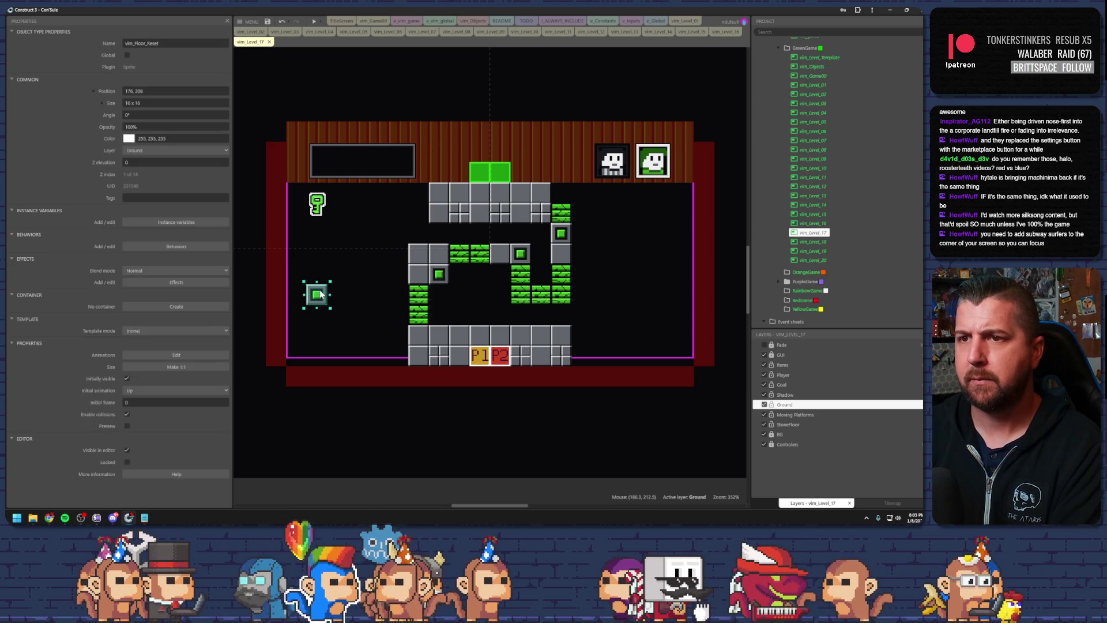
left_click(402, 282)
left_click(358, 272)
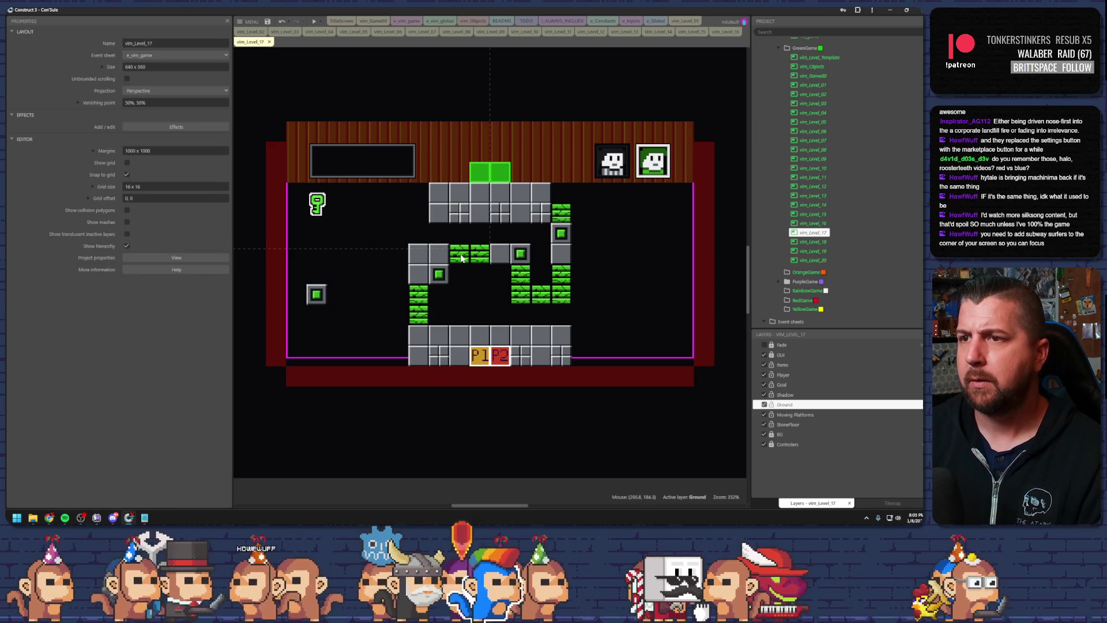
Copy and paste falling-ground bricks into a column on the left side
left_click(461, 258)
key("ctrl+c")
key("ctrl+v")
key("ctrl+v")
left_click_drag(397, 235, 352, 237)
key("ctrl+v")
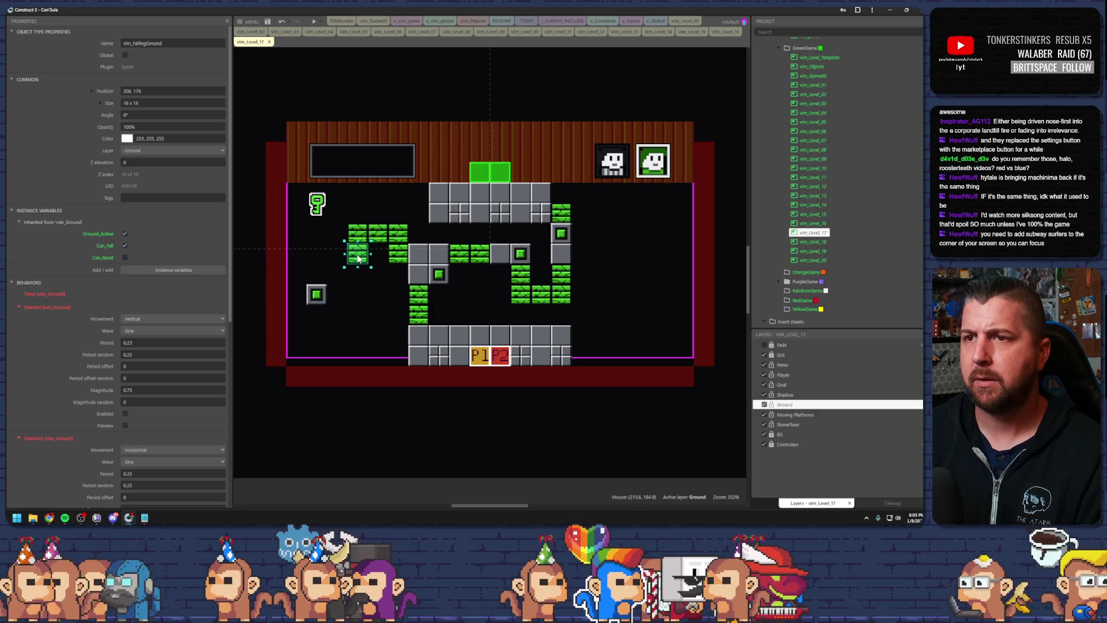
key("ctrl+v")
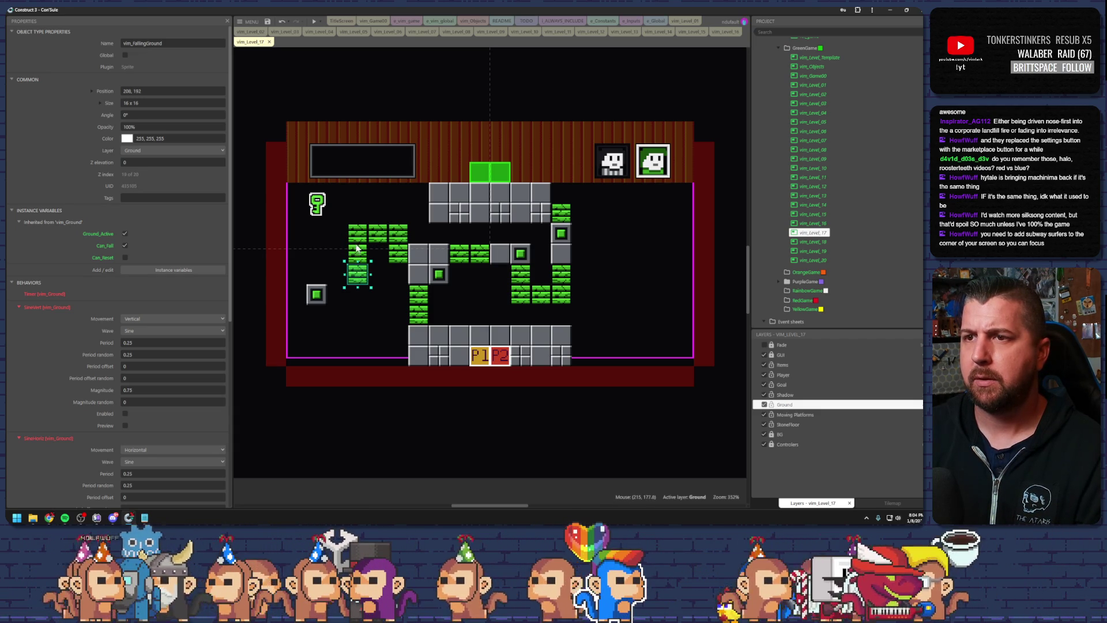
mouse_move(358, 234)
left_mouse_down()
mouse_move(337, 234)
mouse_move(345, 277)
left_mouse_up()
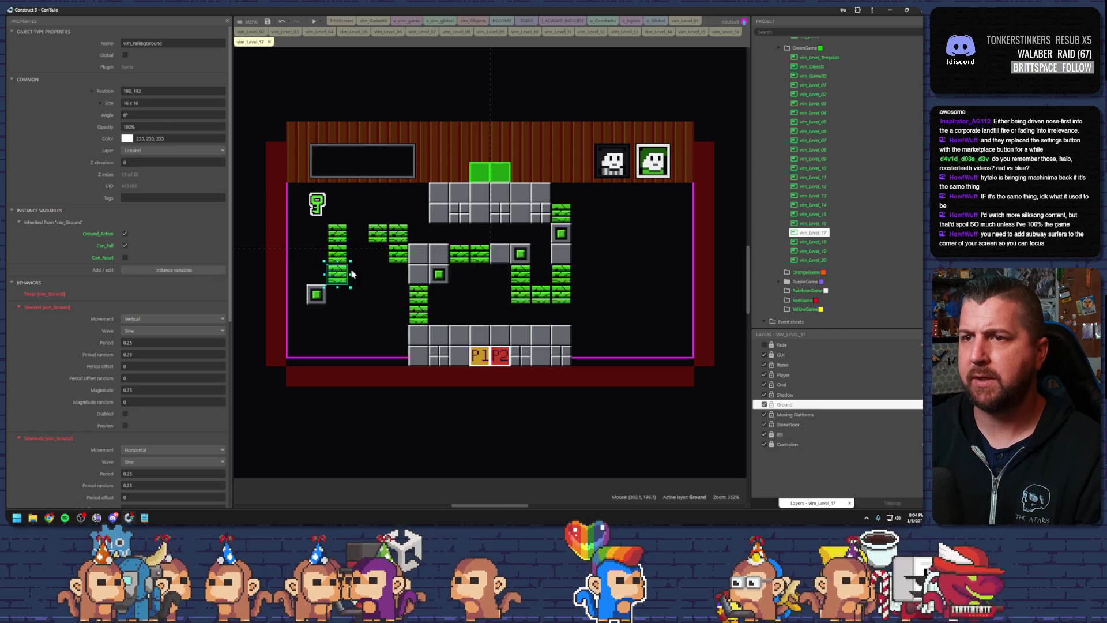
Delete the green-square reset block and select the top brick of the column
left_click(316, 296)
key("Delete")
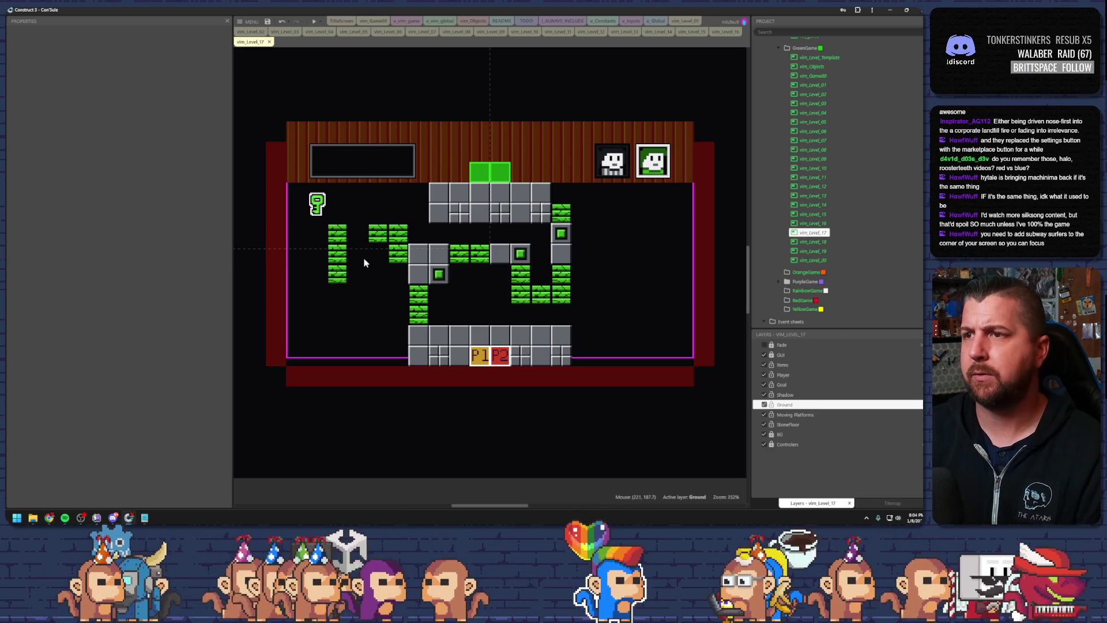
left_click(379, 235)
Add three bricks to the left loop, move a key inside it, and extend the right row
mouse_move(379, 235)
left_mouse_down()
mouse_move(359, 235)
mouse_move(359, 276)
mouse_move(399, 276)
left_mouse_up()
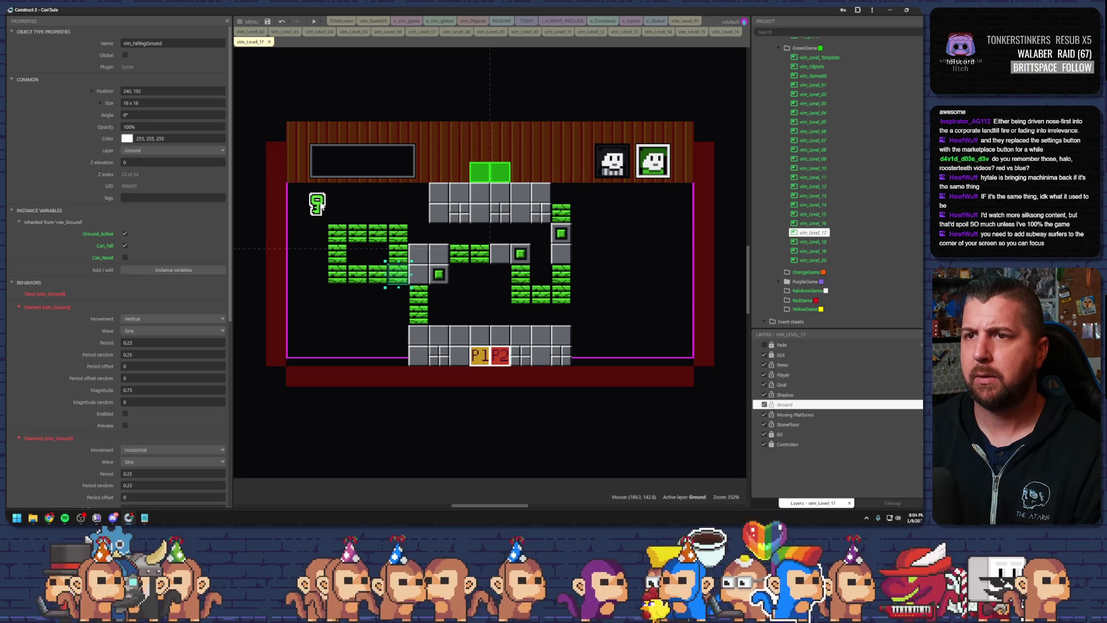
left_click_drag(317, 203, 337, 244)
left_click(337, 244)
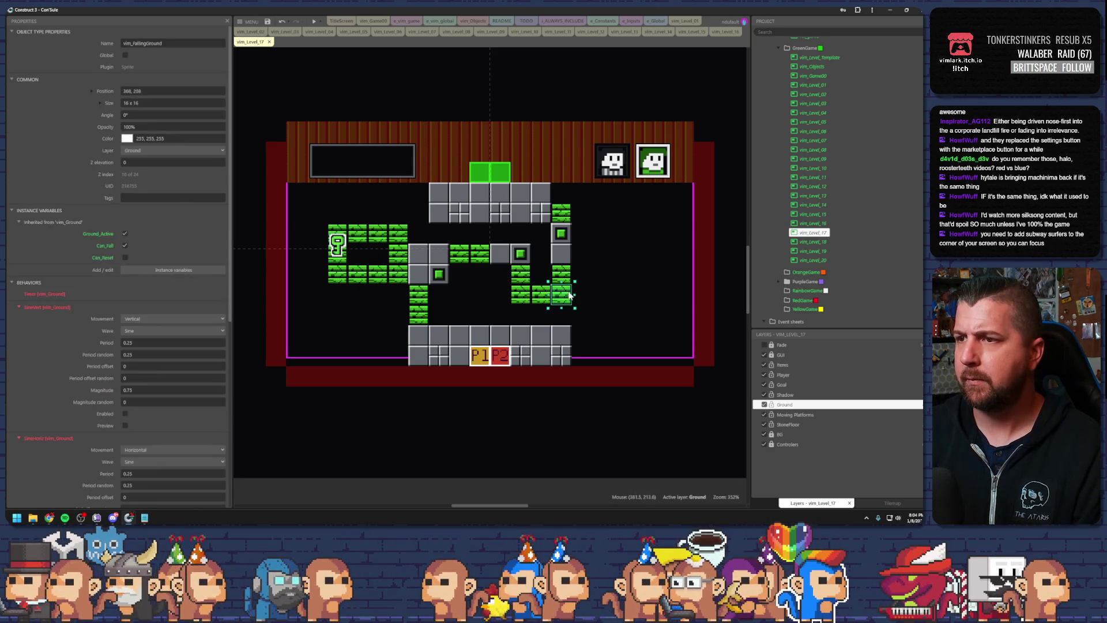
mouse_move(562, 293)
left_mouse_down()
mouse_move(622, 296)
mouse_move(621, 264)
left_mouse_up()
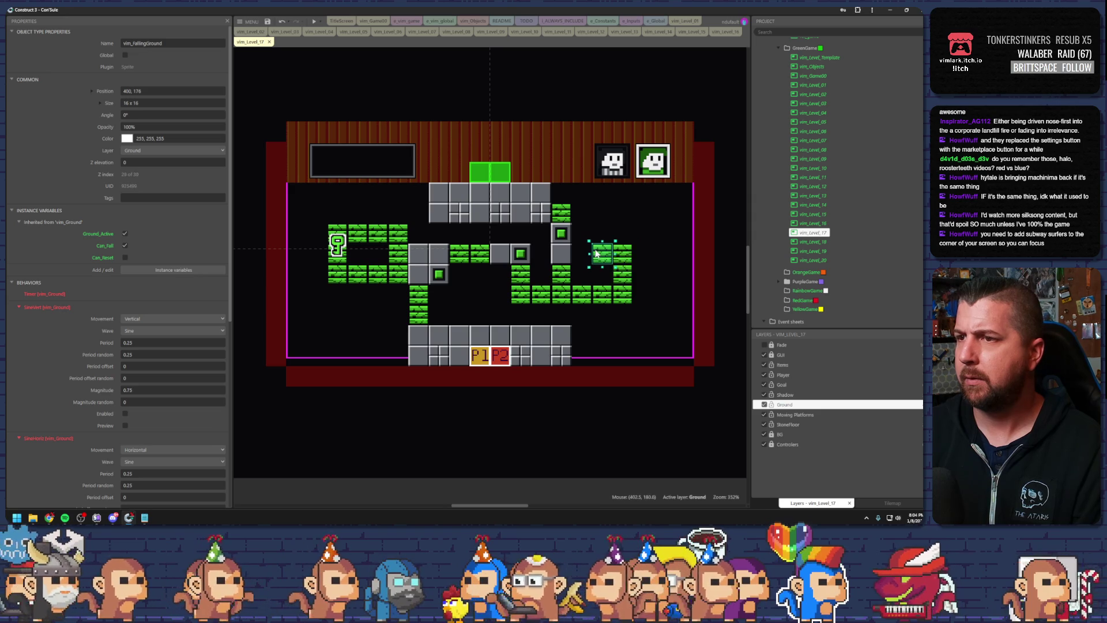
Select the middle key and launch a preview with F5
left_click(340, 246)
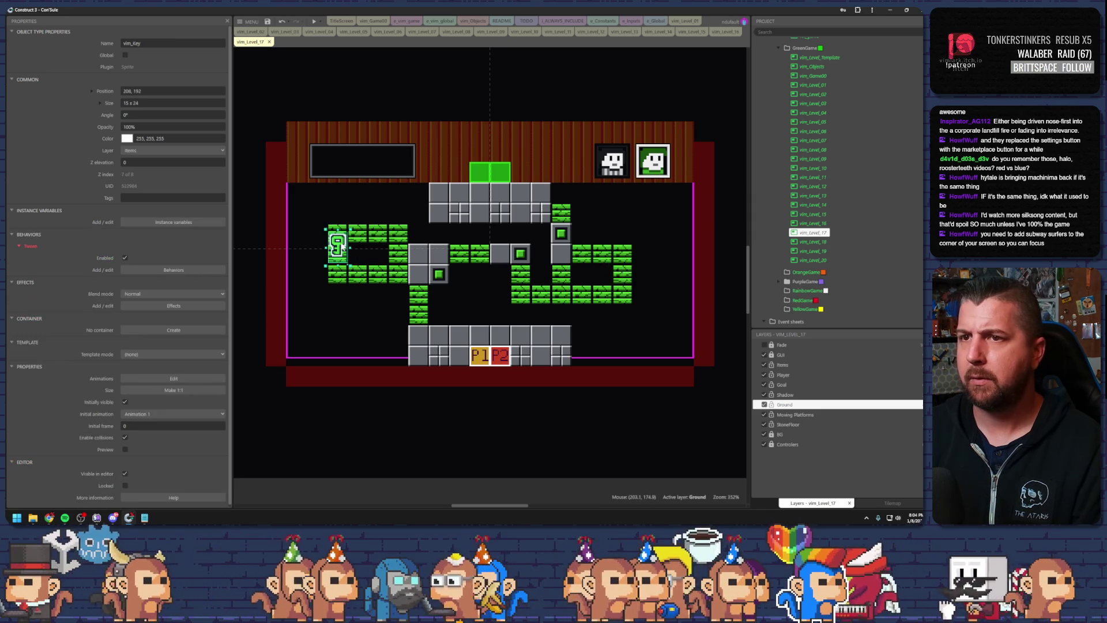
left_click(500, 279)
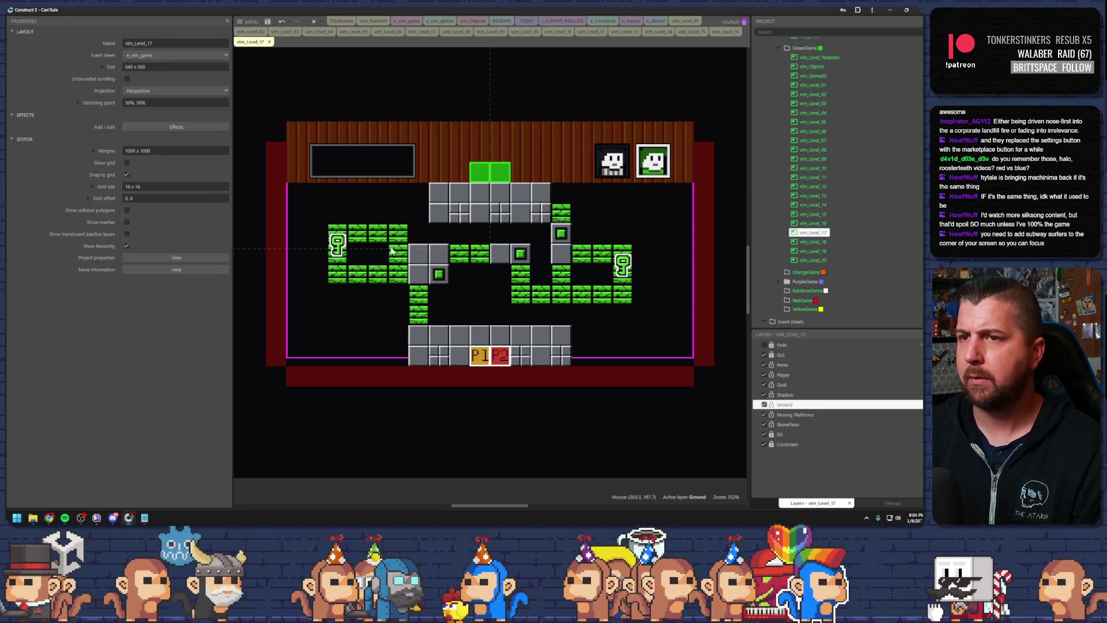
left_click(336, 247)
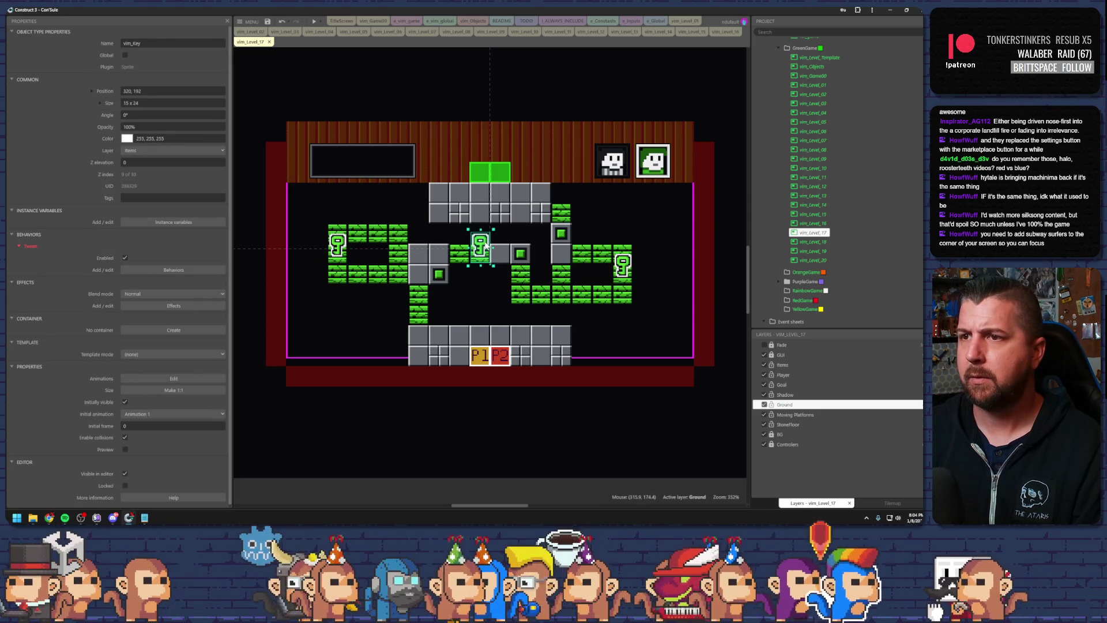
key("F5")
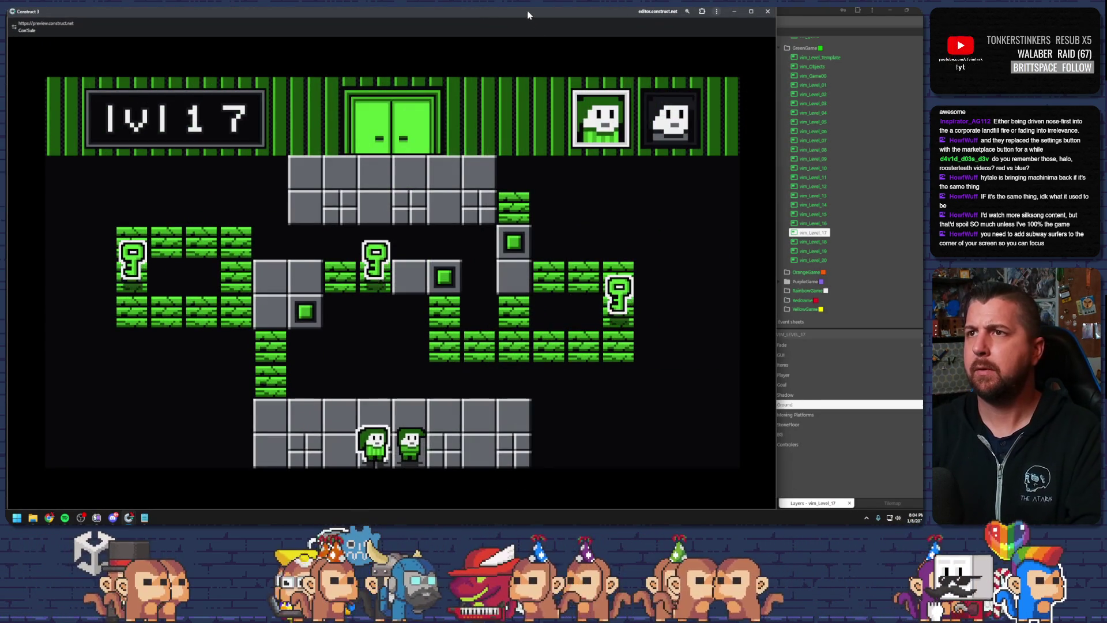
Climb the first player up the brick column to collect the left key and land on the grey block
key("h")
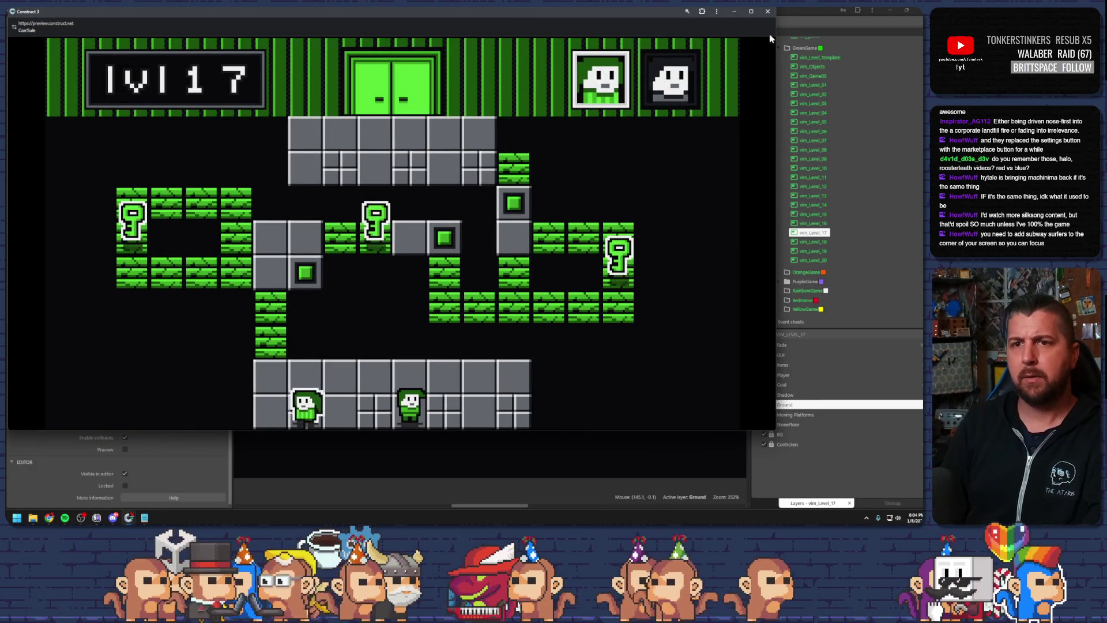
key("k")
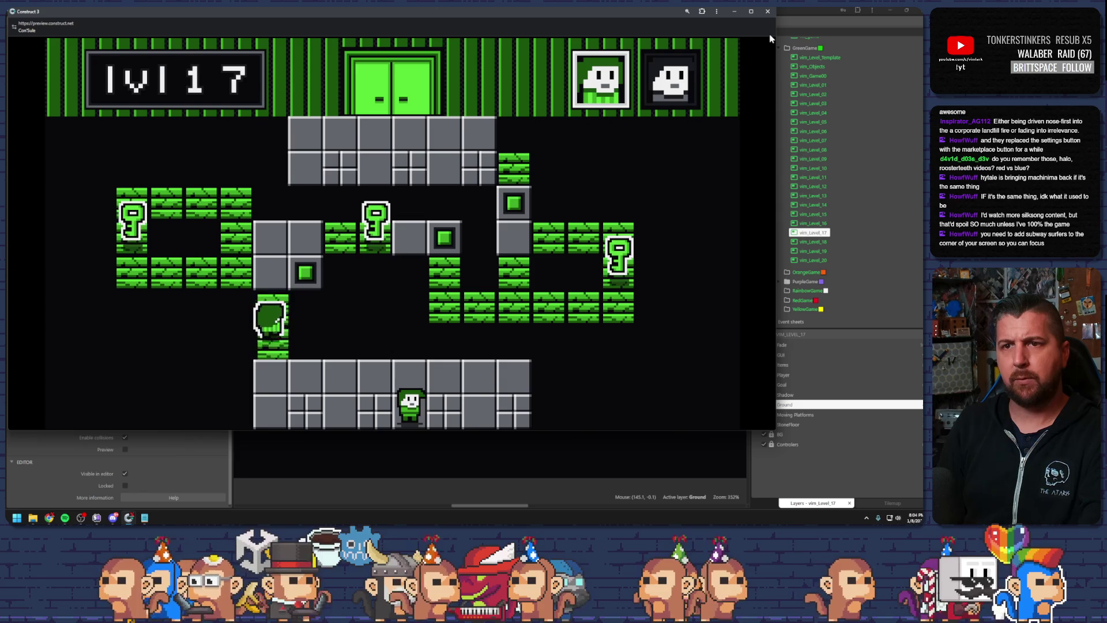
key("h")
key("k")
key("k")
key("l")
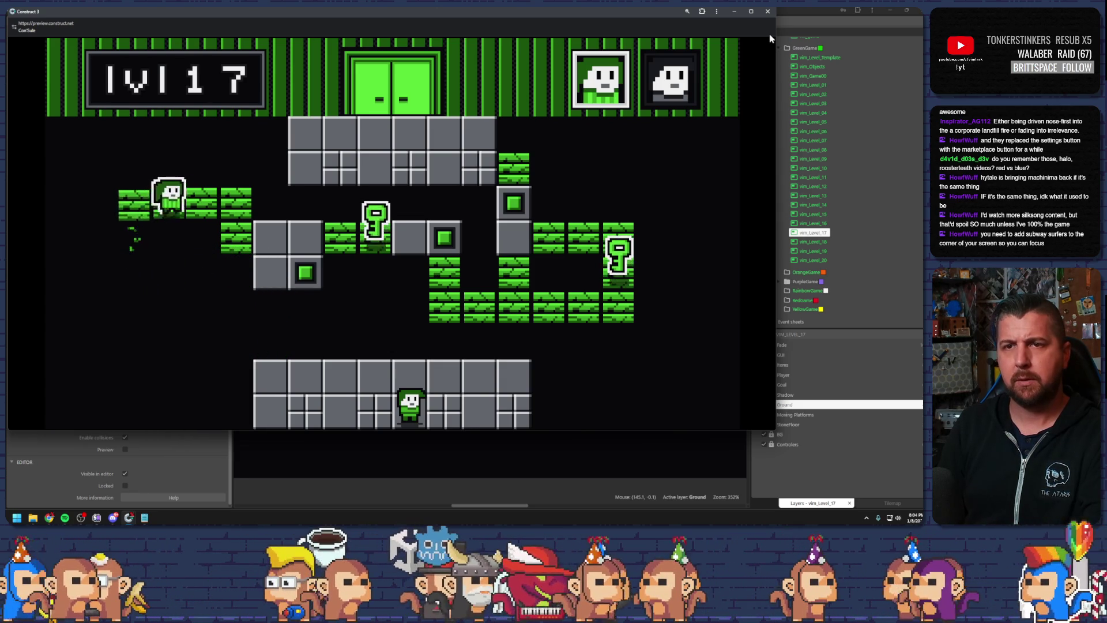
key("j")
key("l")
key("j")
Switch to the second player and move it up the column beside the key
key("Tab")
key("h")
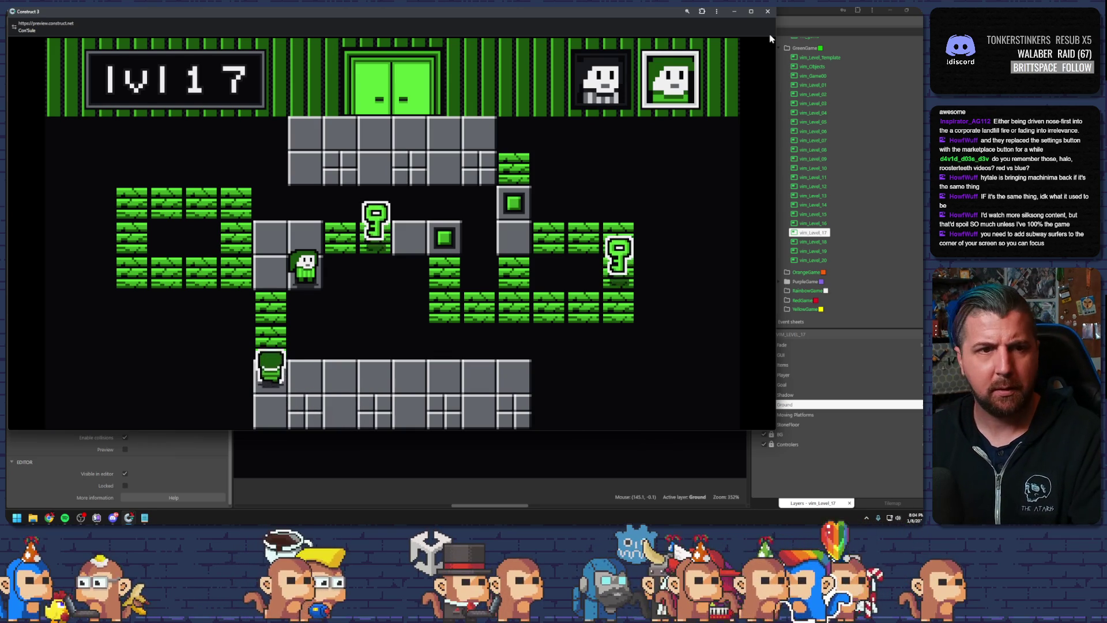
key("k")
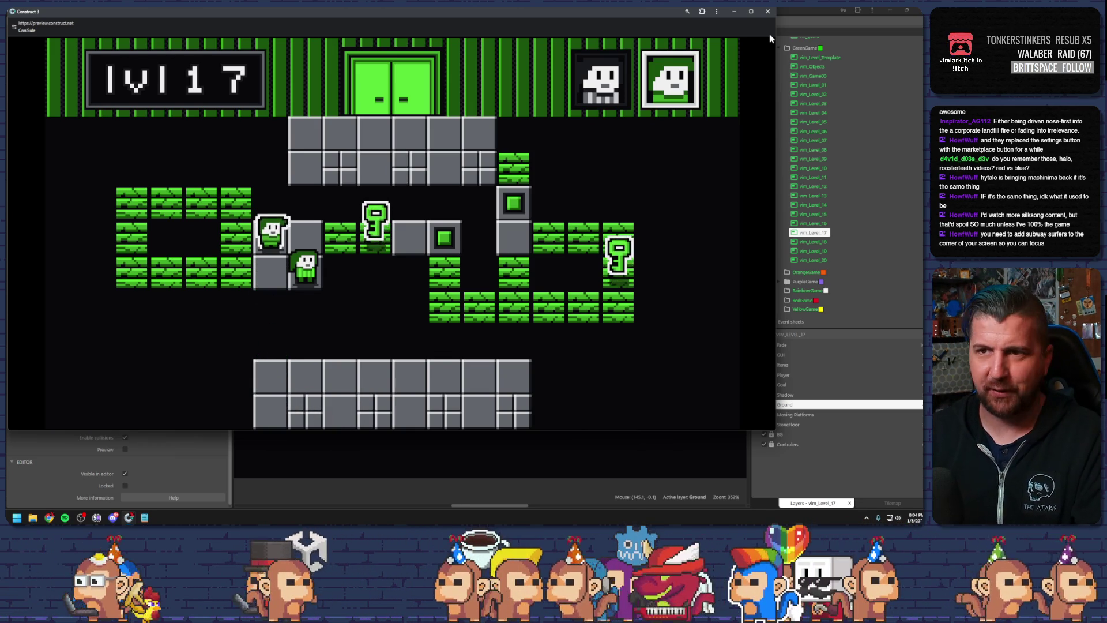
key("l")
key("l")
key("Tab")
key("k")
Move the right player down and up to collect the right key, ending on the grey block
key("l")
key("l")
key("Tab")
key("j")
key("j")
key("l")
key("l")
key("l")
key("l")
key("k")
key("k")
key("h")
key("h")
key("h")
Restart the level, move both players across the bricks again, then close the preview
key("r")
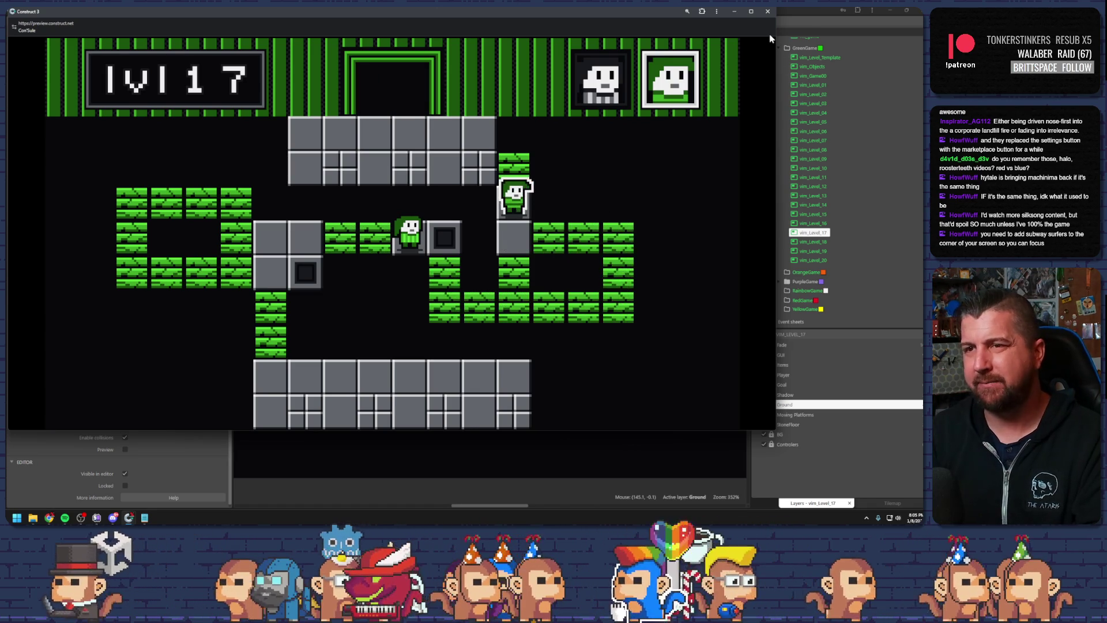
key("Tab")
key("l")
key("j")
key("j")
key("l")
key("l")
key("k")
key("k")
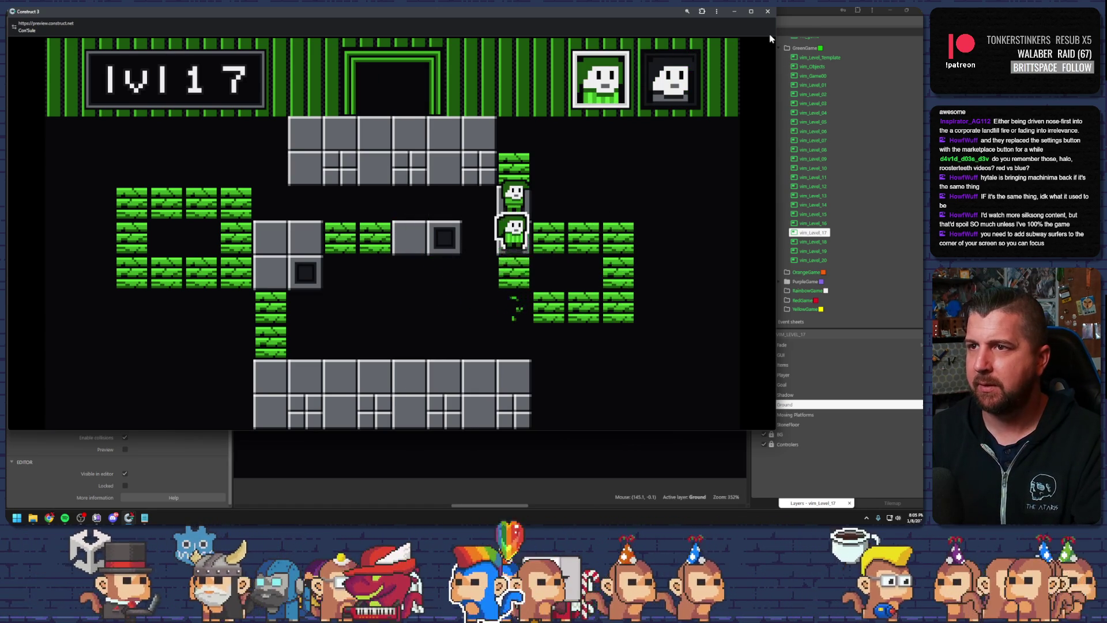
key("Tab")
key("k")
key("h")
key("h")
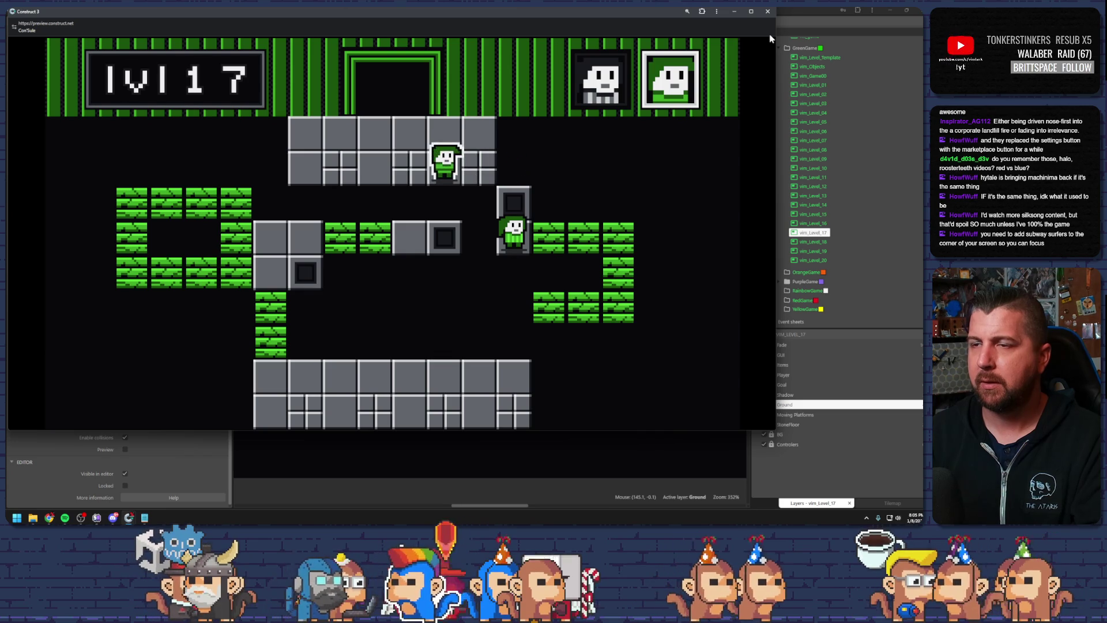
left_click(766, 11)
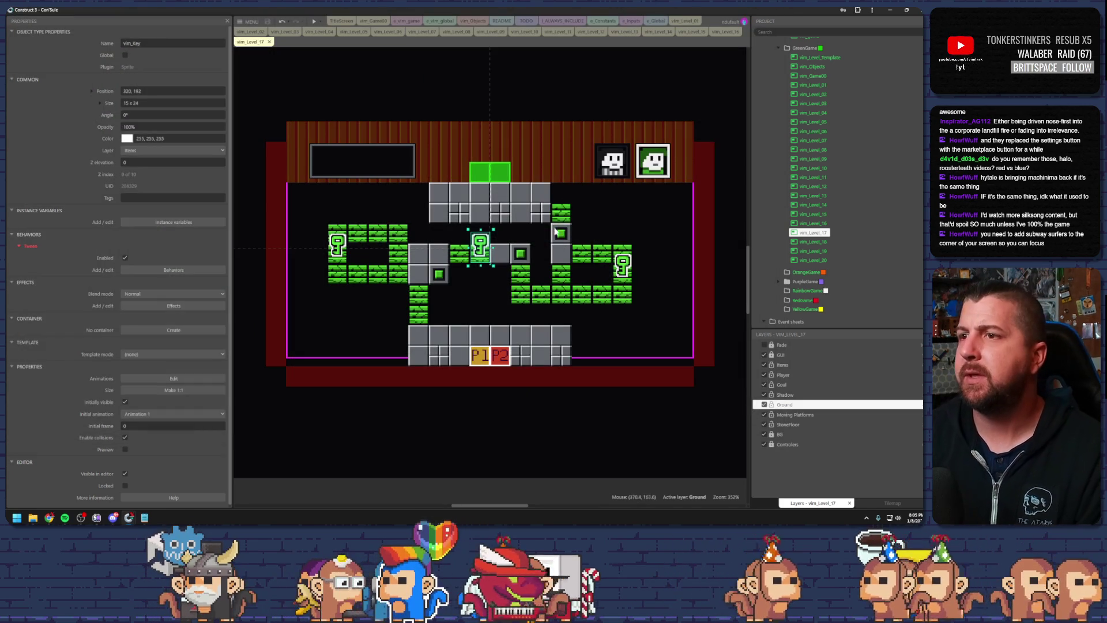
left_click(585, 238)
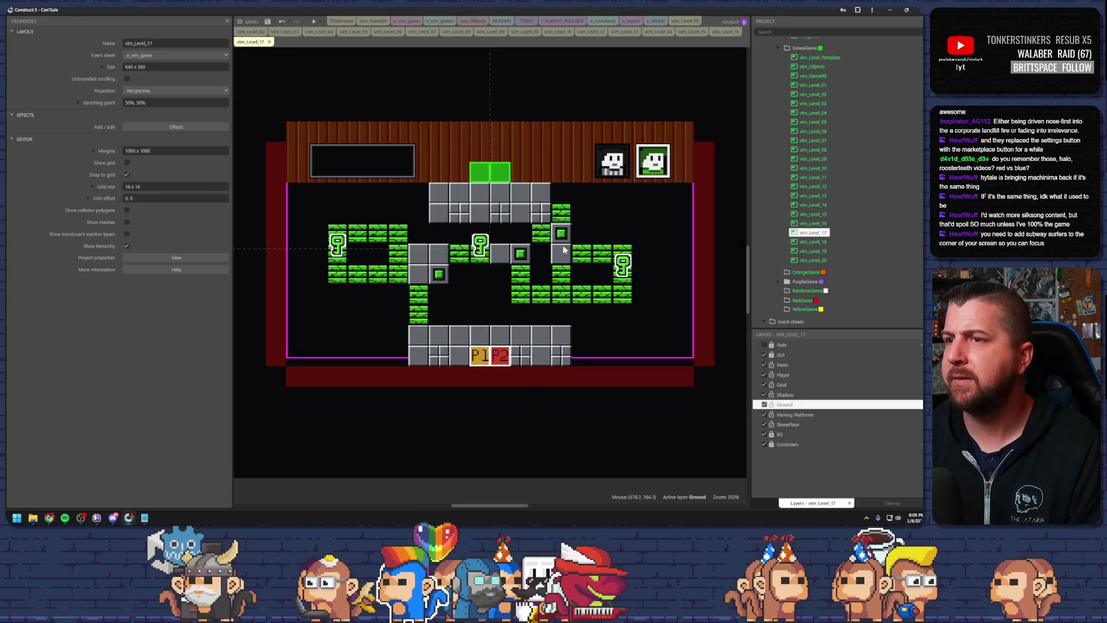
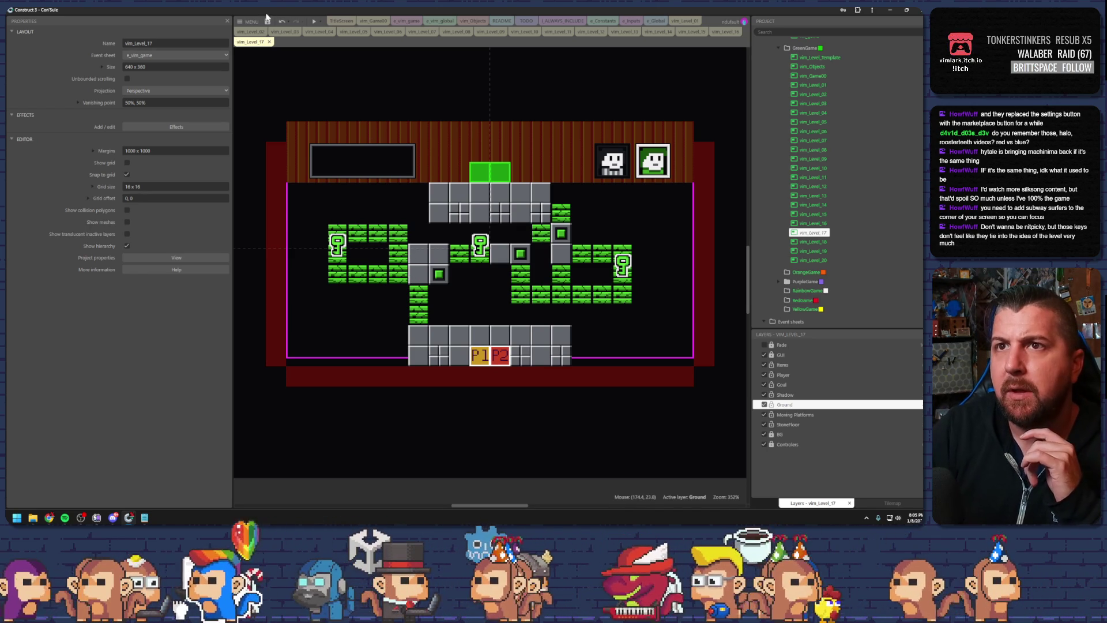
Inspect a falling vine tile's properties, then deselect it and pan the level back into view
left_click(541, 232)
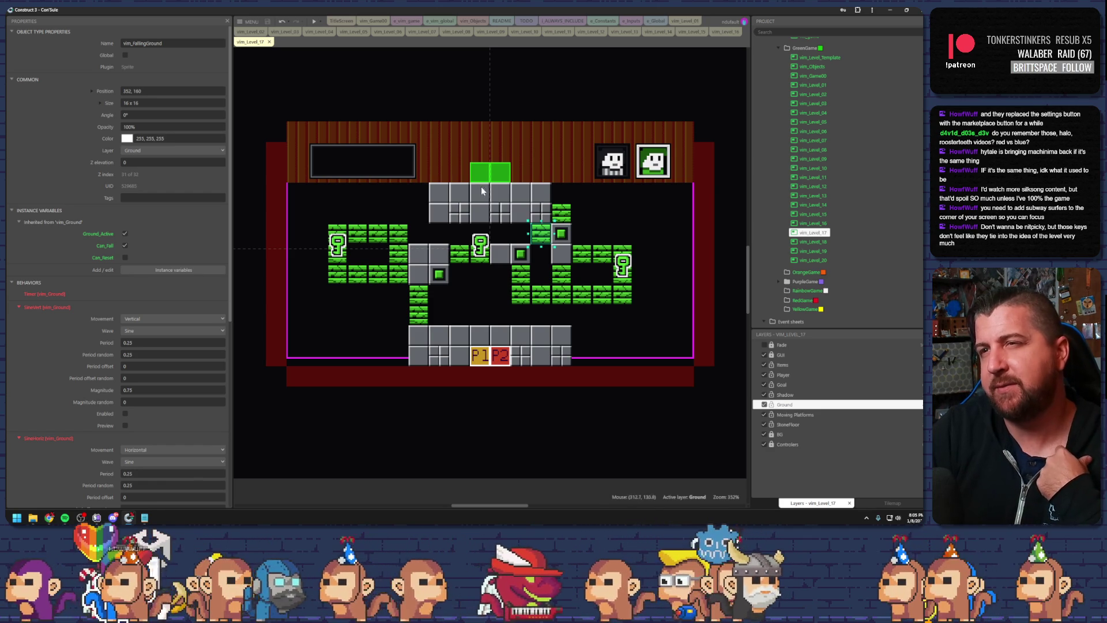
scroll(461, 173, "up", 1)
scroll(450, 156, "down", 1)
scroll(450, 144, "up", 5)
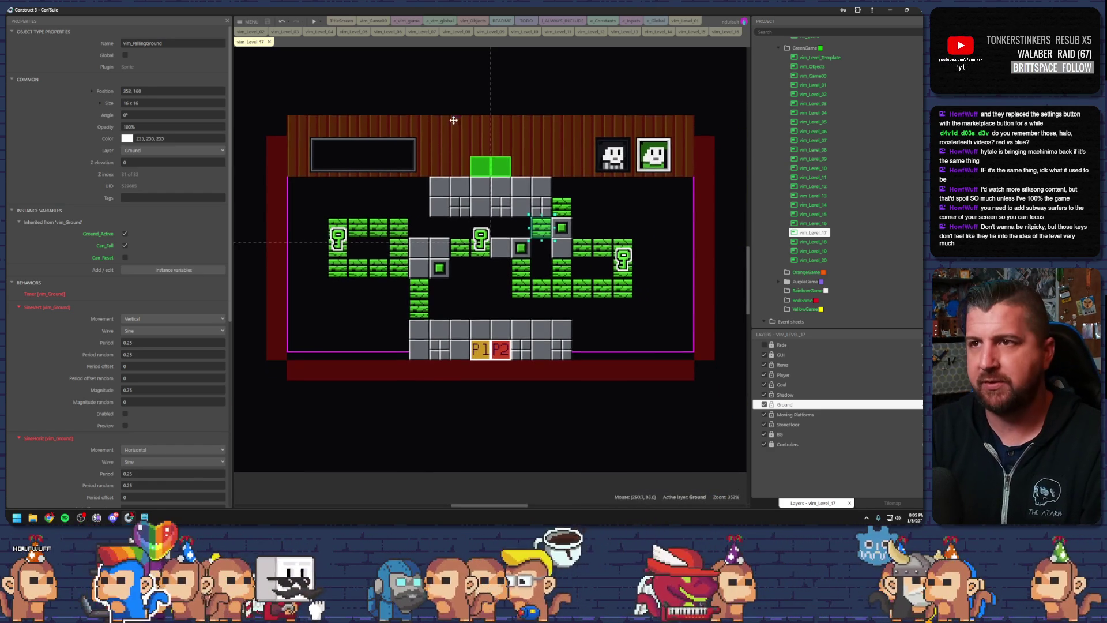
left_click(435, 214)
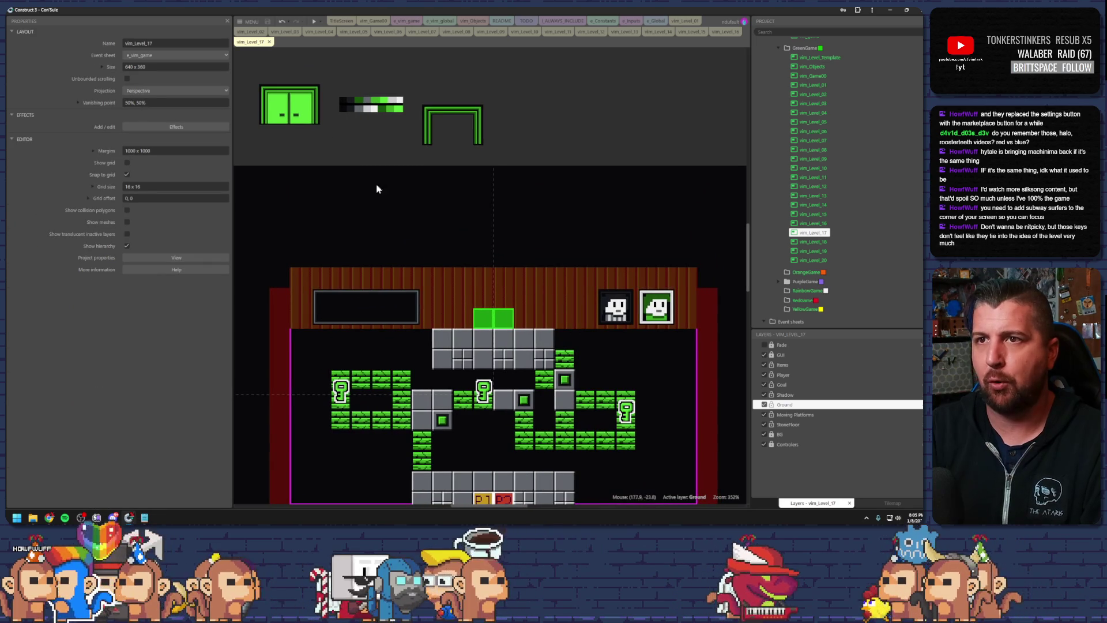
left_click_drag(487, 282, 498, 159)
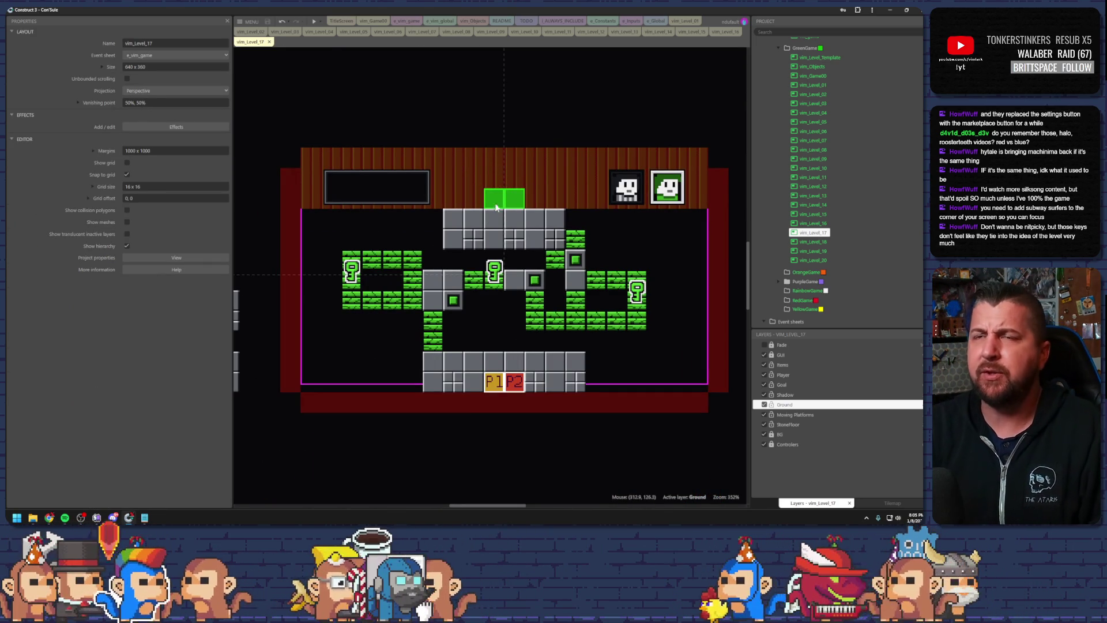
Preview level 17 full-screen, walking a player up and across the crumbling vines, then close it
key("F5")
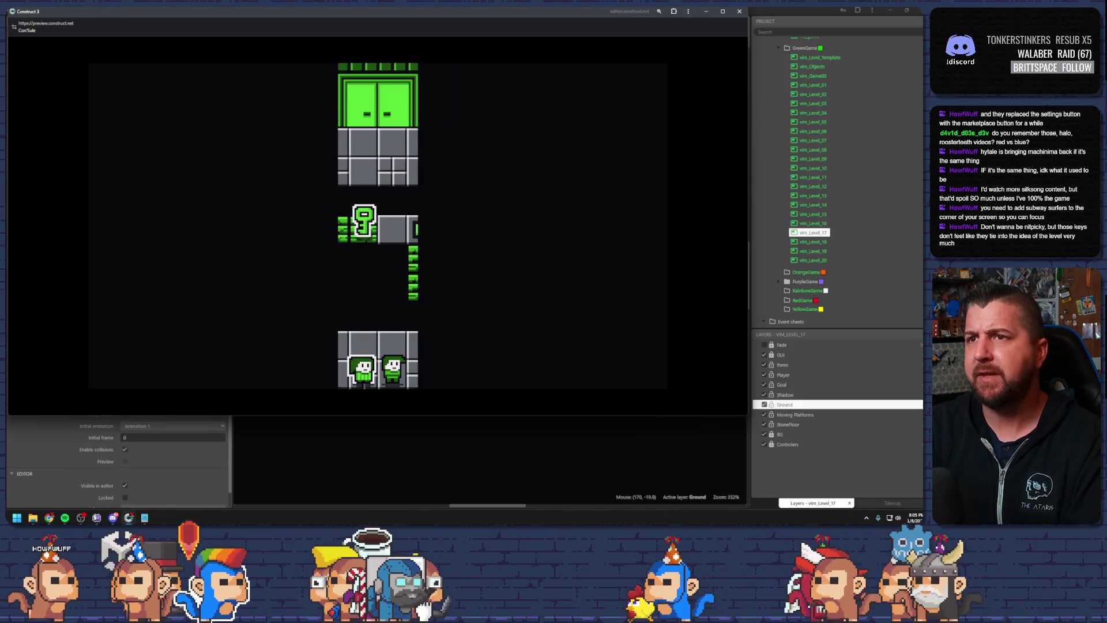
double_click(470, 16)
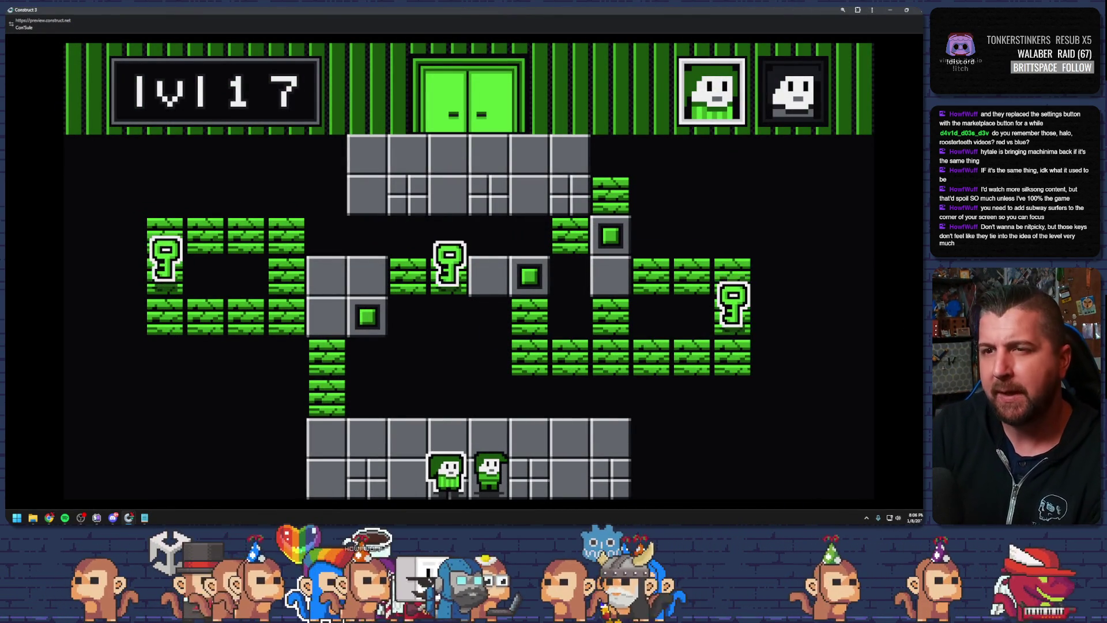
key("Left")
key("Left")
key("Left")
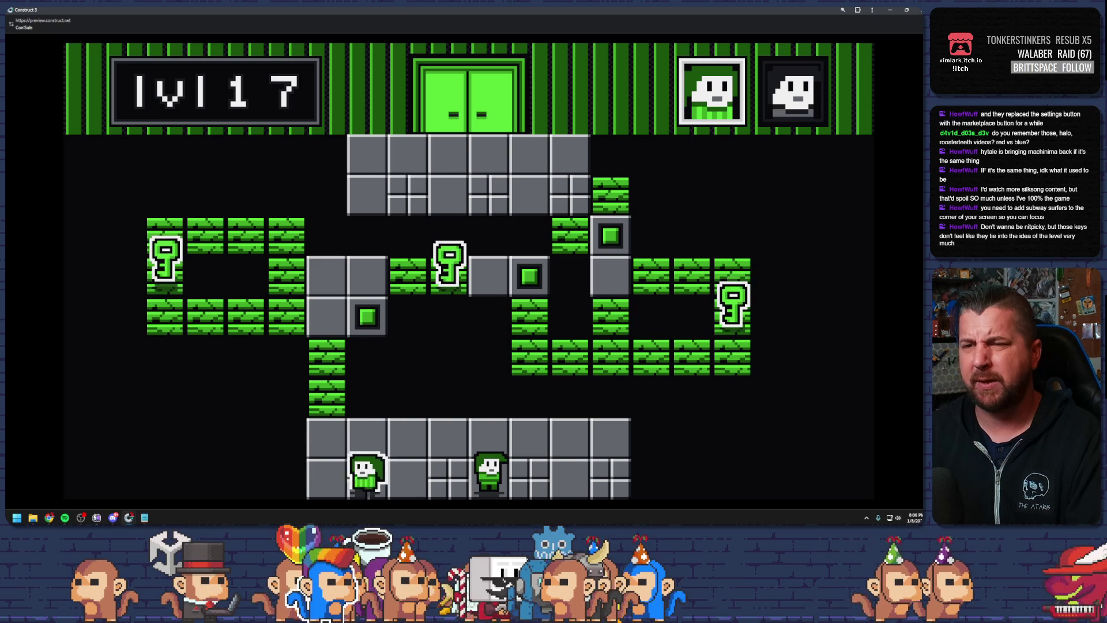
key("Up")
key("Up")
key("Up")
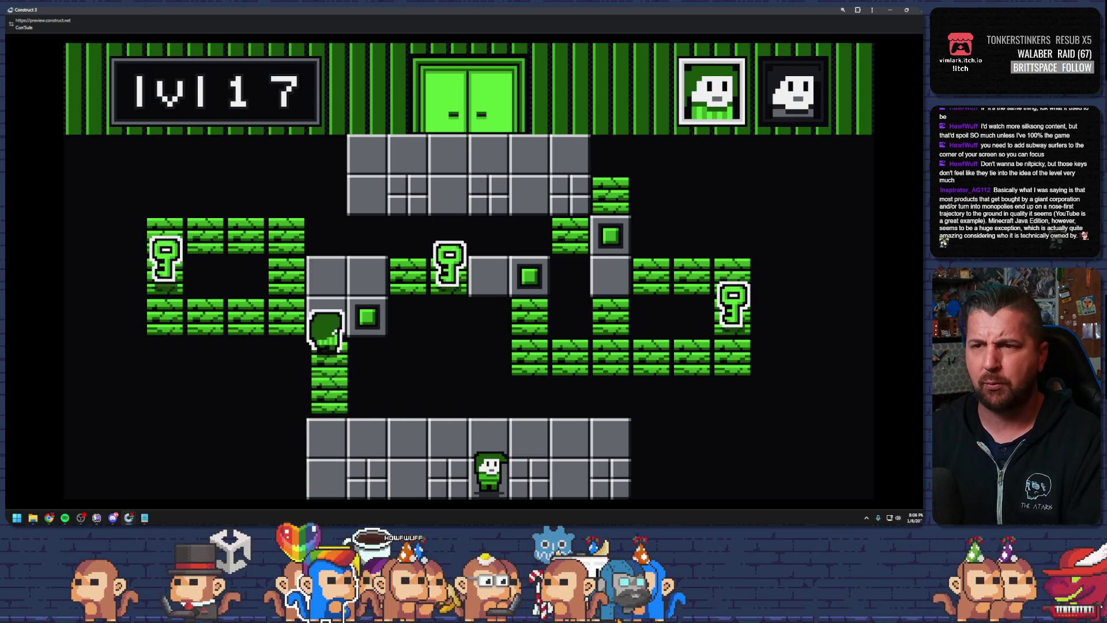
key("Left")
key("Left")
key("Left")
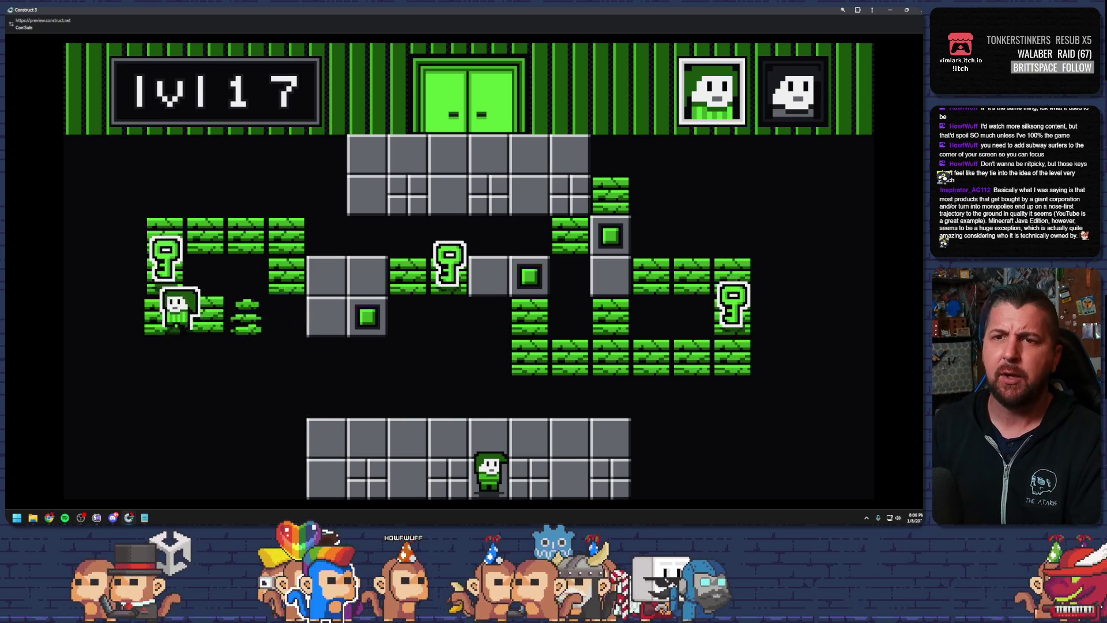
key("Right")
key("Right")
key("Down")
key("Right")
key("Right")
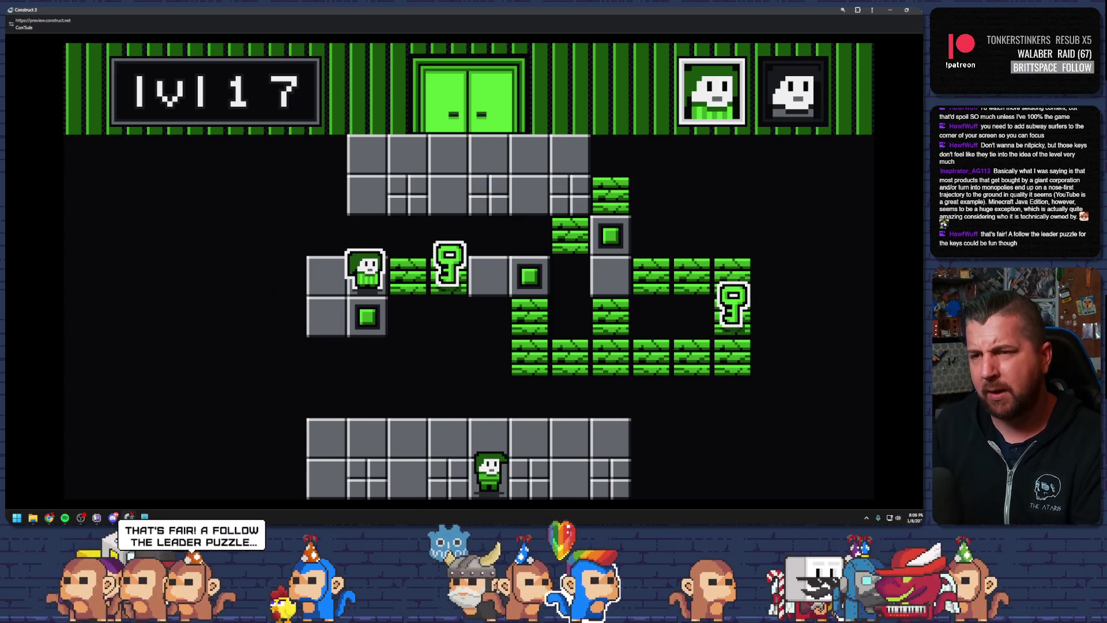
key("Down")
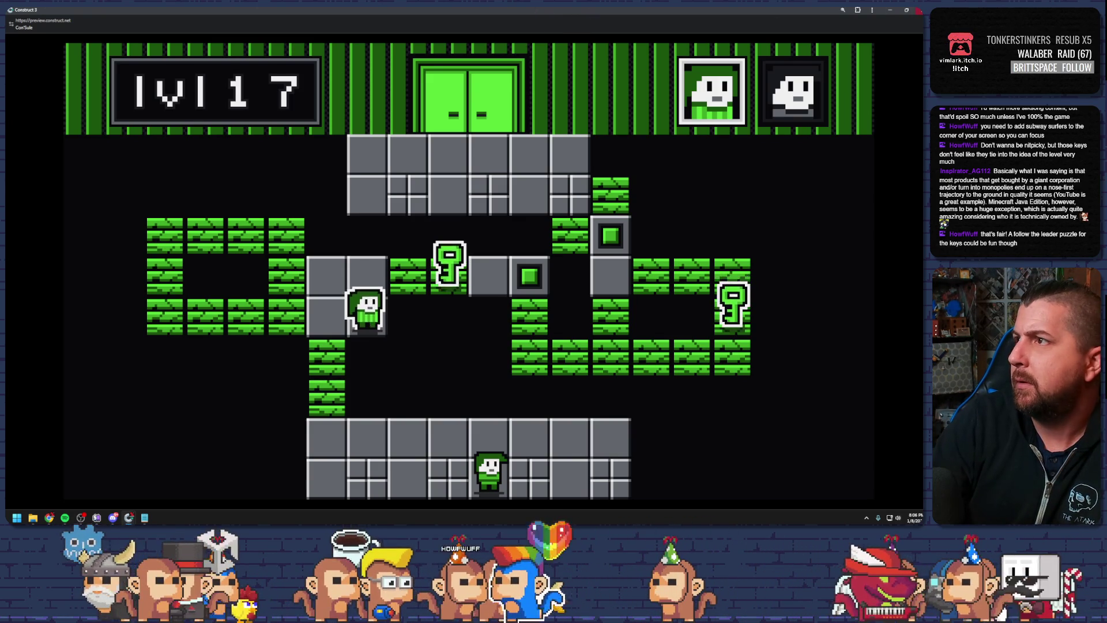
left_click(919, 10)
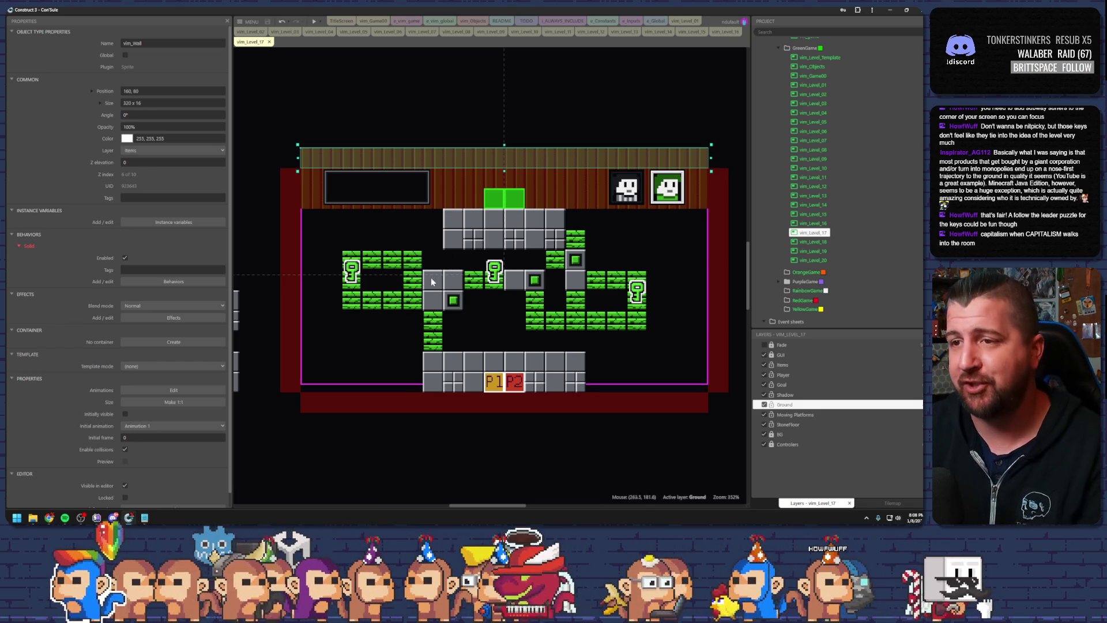
Delete the left and top-row falling vine tiles and move the left key onto the left wall
left_click(415, 302)
key("Delete")
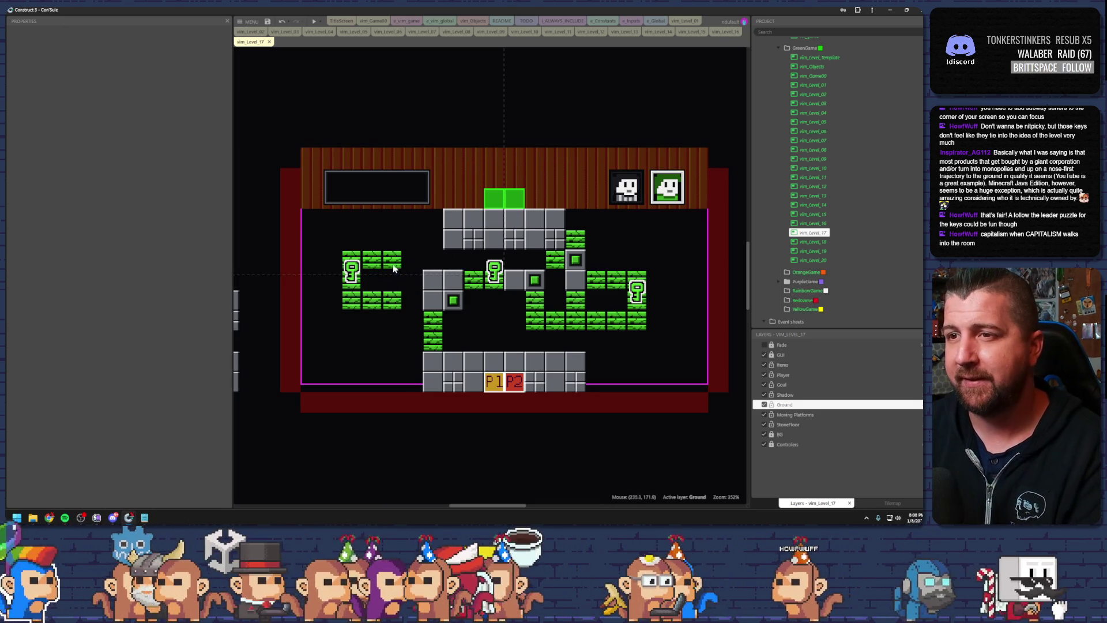
left_click_drag(359, 266, 319, 247)
left_click(346, 261)
key("Delete")
left_click(355, 282)
key("Delete")
left_click_drag(337, 288, 383, 312)
key("Delete")
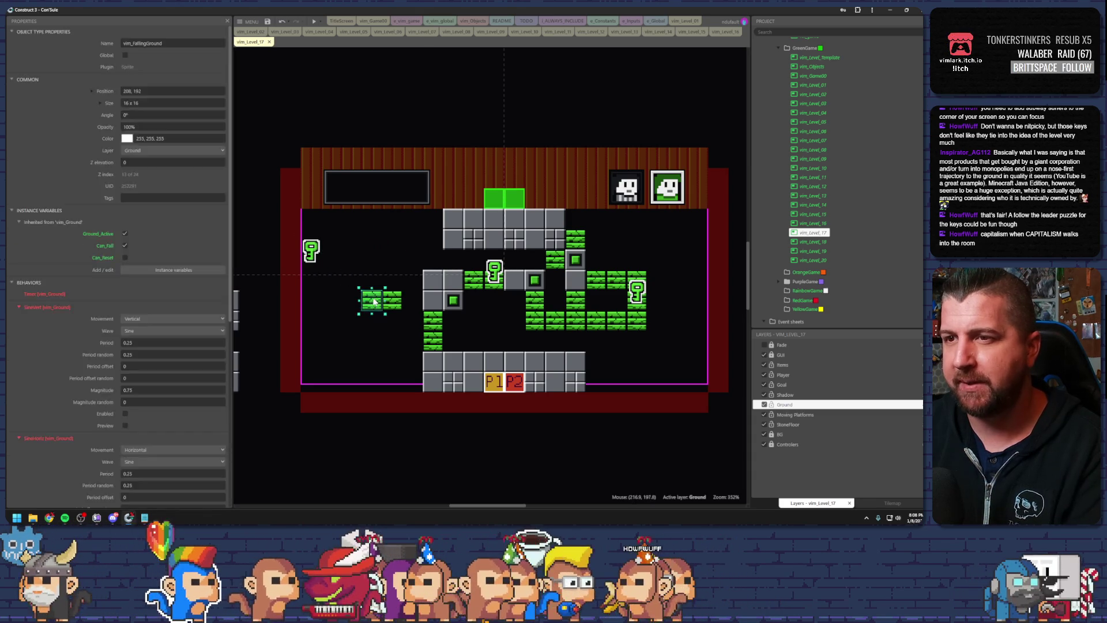
Delete the bottom-right vines, the right key and the remaining right-side vine tiles
left_click_drag(592, 311, 649, 331)
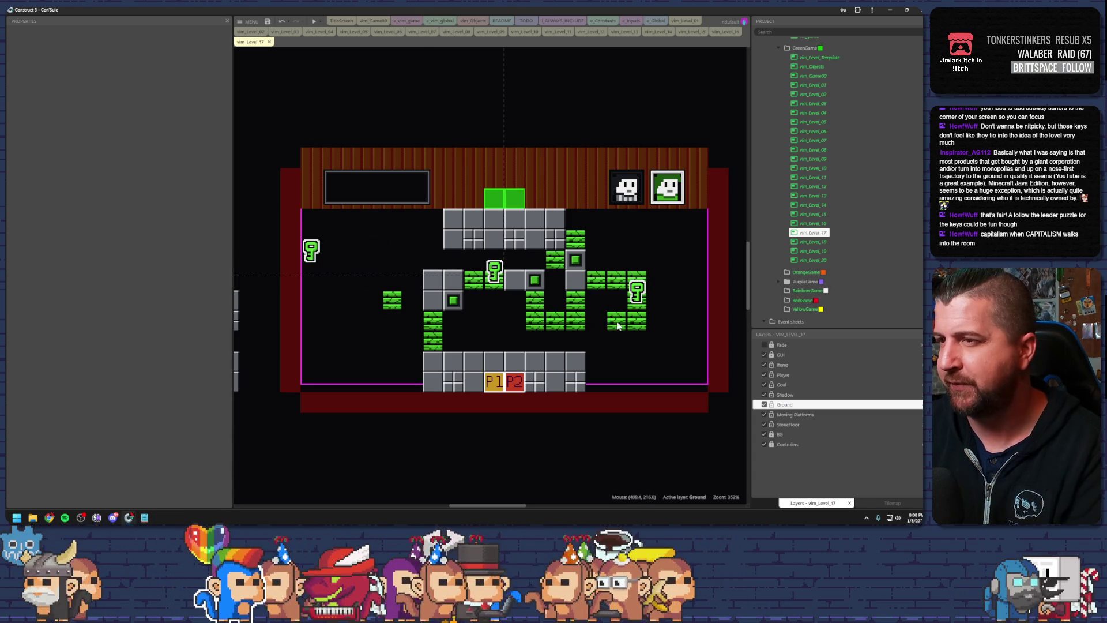
key("Delete")
left_click(638, 291)
key("Delete")
left_click(616, 280)
key("Delete")
left_click(600, 281)
key("Delete")
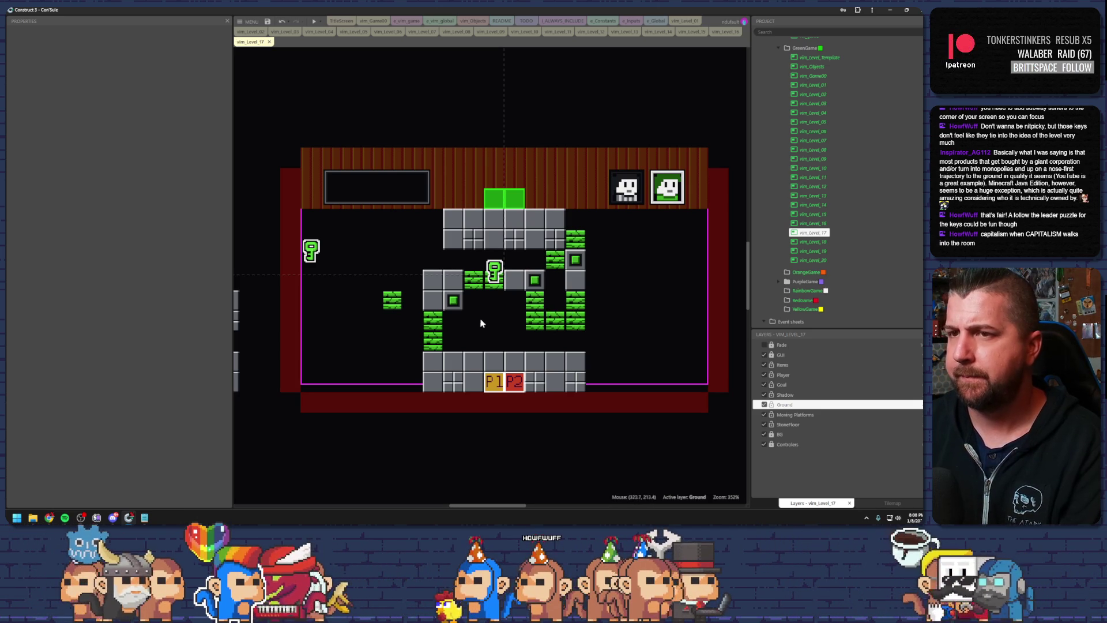
mouse_move(392, 299)
left_mouse_down()
mouse_move(462, 316)
mouse_move(494, 340)
left_mouse_up()
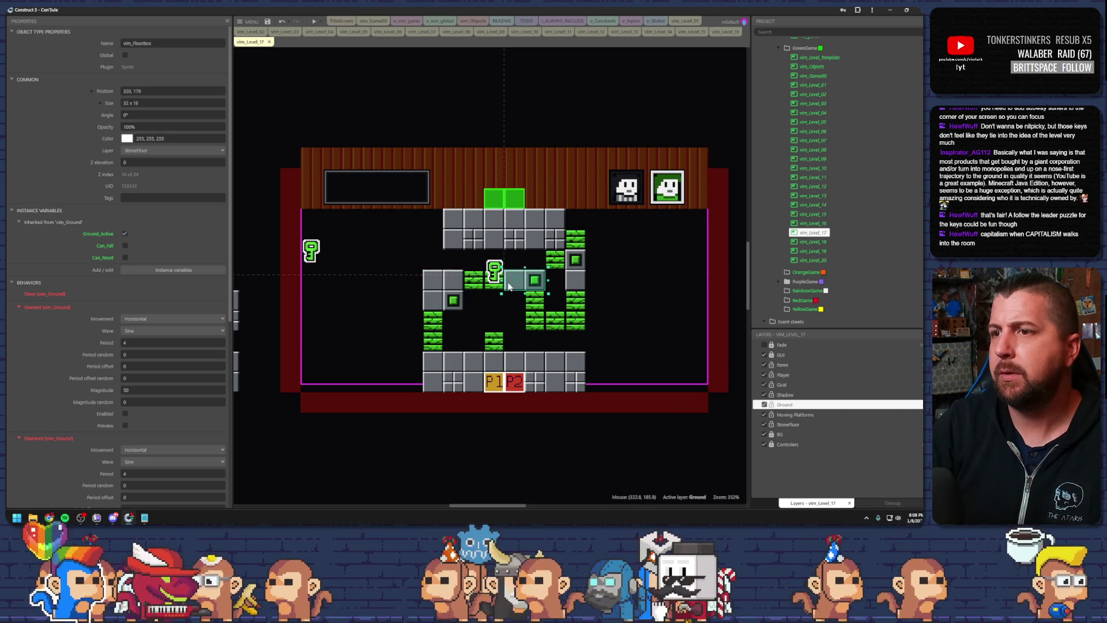
Slide vim_FloorBox right into the centre, change its Initial frame, and place the key on it
left_click(452, 317)
left_click_drag(453, 318, 493, 316)
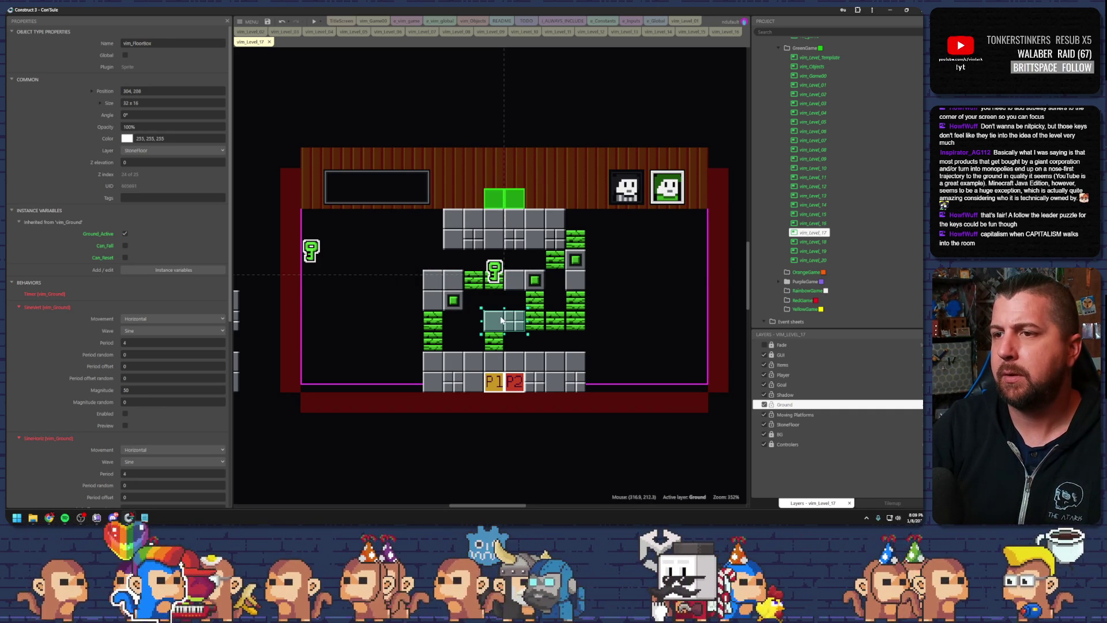
scroll(177, 359, "down", 5)
left_click(219, 424)
left_click_drag(311, 250, 495, 314)
left_click(578, 361)
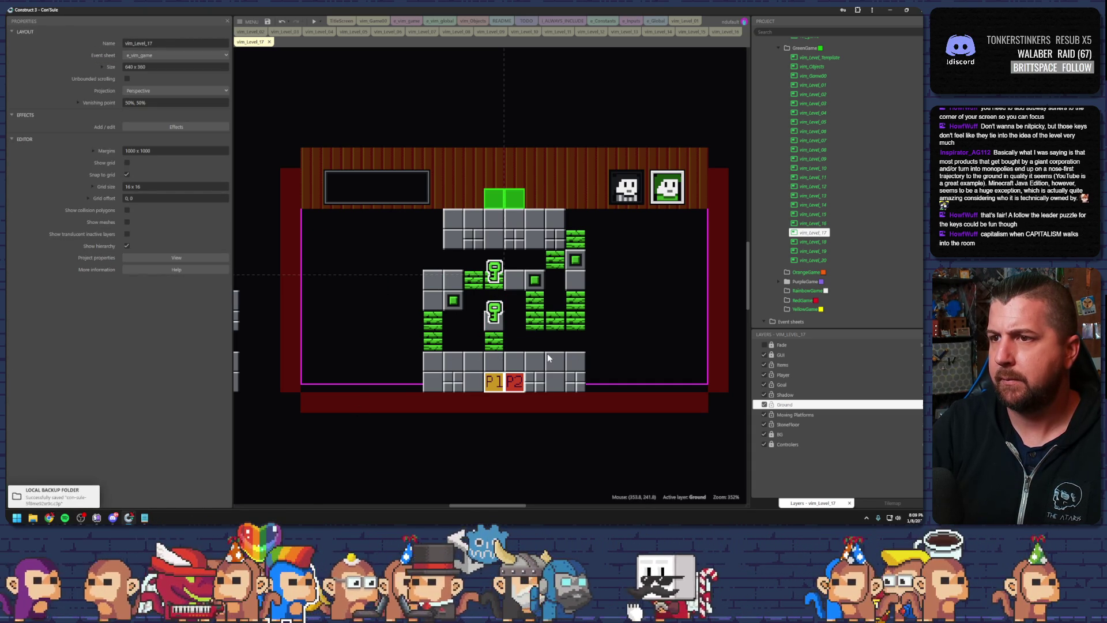
left_click(268, 21)
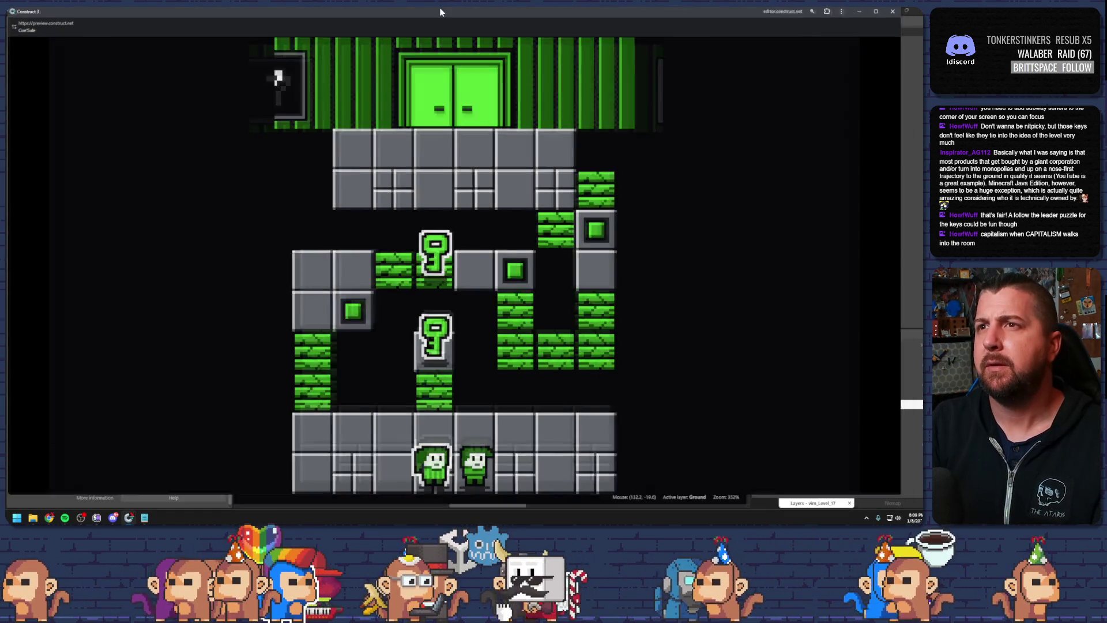
In the maximized preview, move both characters up the middle column and the left vines
double_click(439, 8)
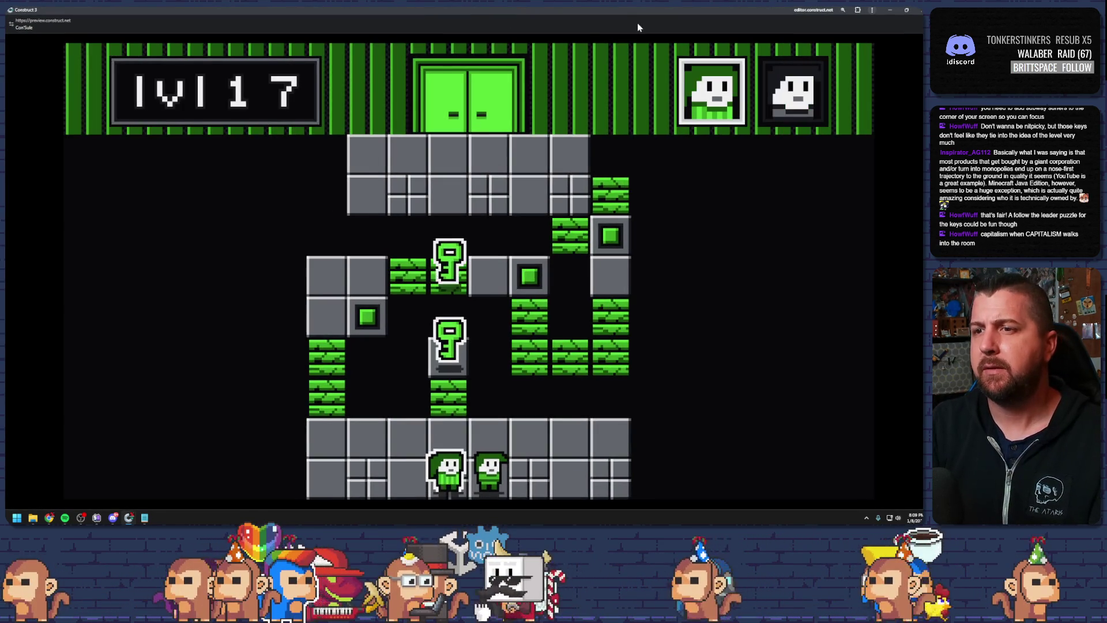
key("Up")
key("Tab")
key("Left")
key("Left")
key("Left")
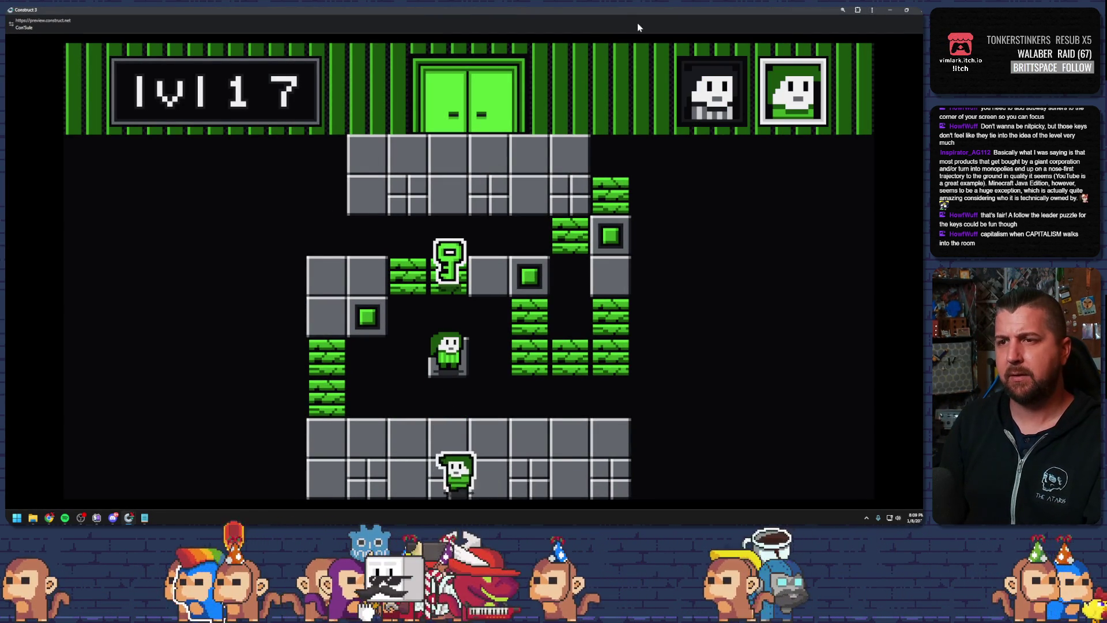
key("Up")
key("Left")
key("Up")
key("Up")
key("Up")
key("Right")
key("Tab")
key("Down")
key("Down")
key("Left")
key("Left")
key("Left")
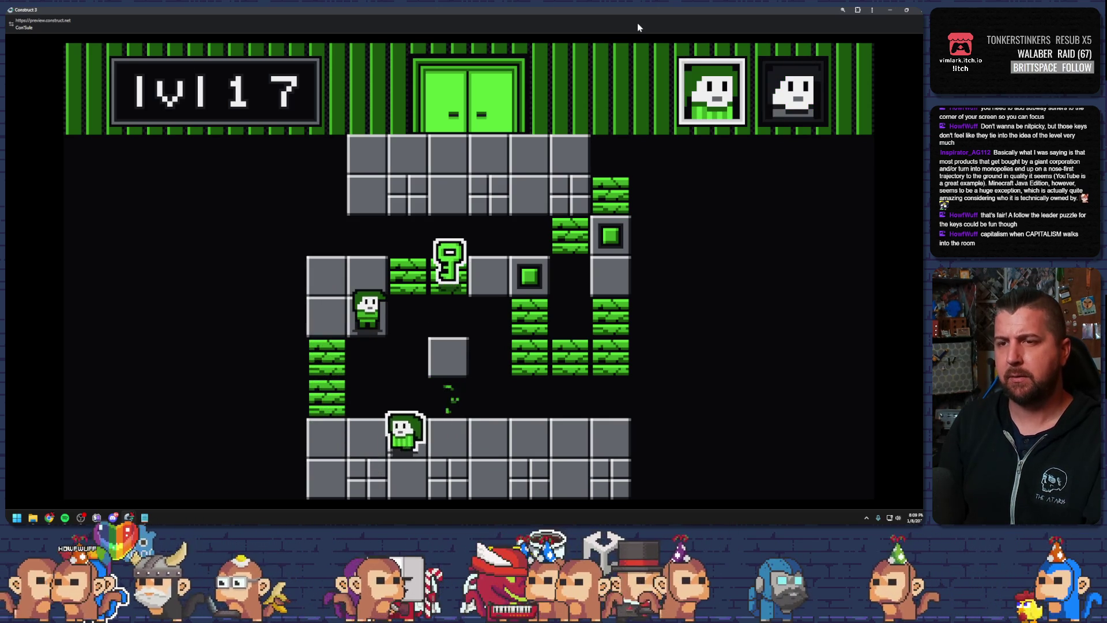
key("Up")
key("Up")
key("Up")
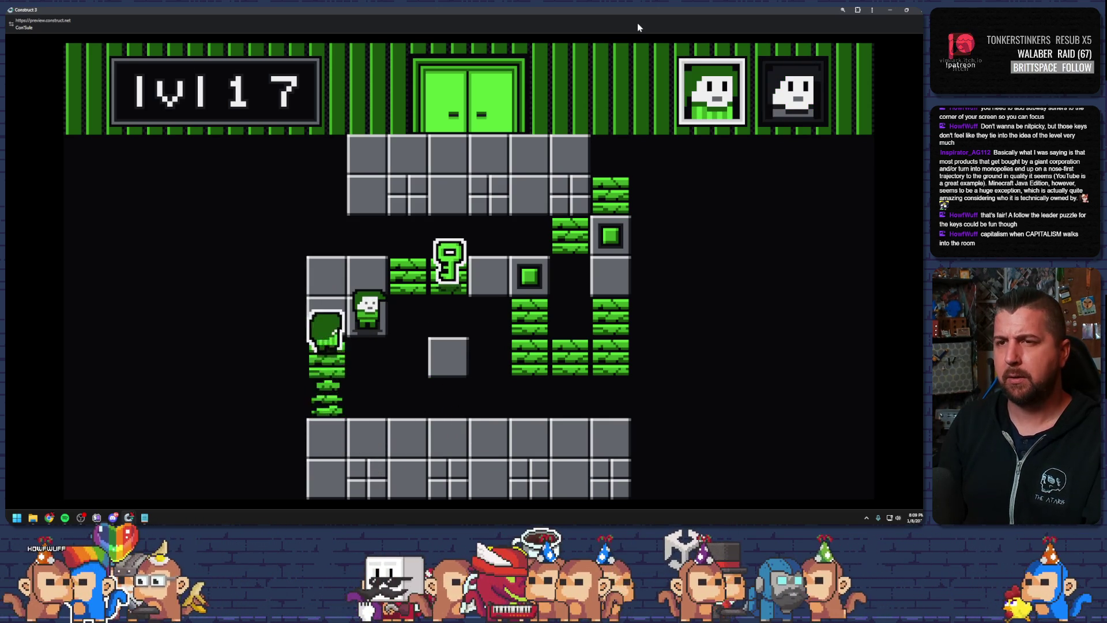
key("Right")
Collect the key and step a character onto the green button to raise the green blocks
key("Right")
key("Right")
key("Right")
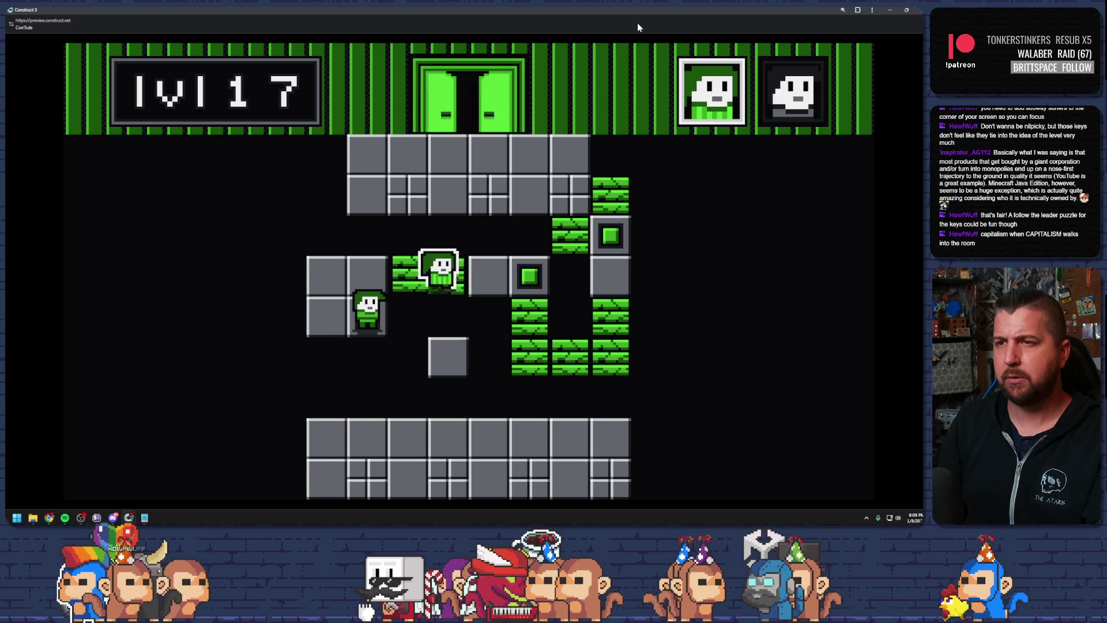
key("space")
key("Up")
key("Right")
key("Right")
key("Right")
key("space")
key("Down")
key("Down")
key("Right")
key("Right")
key("Up")
key("Up")
key("Up")
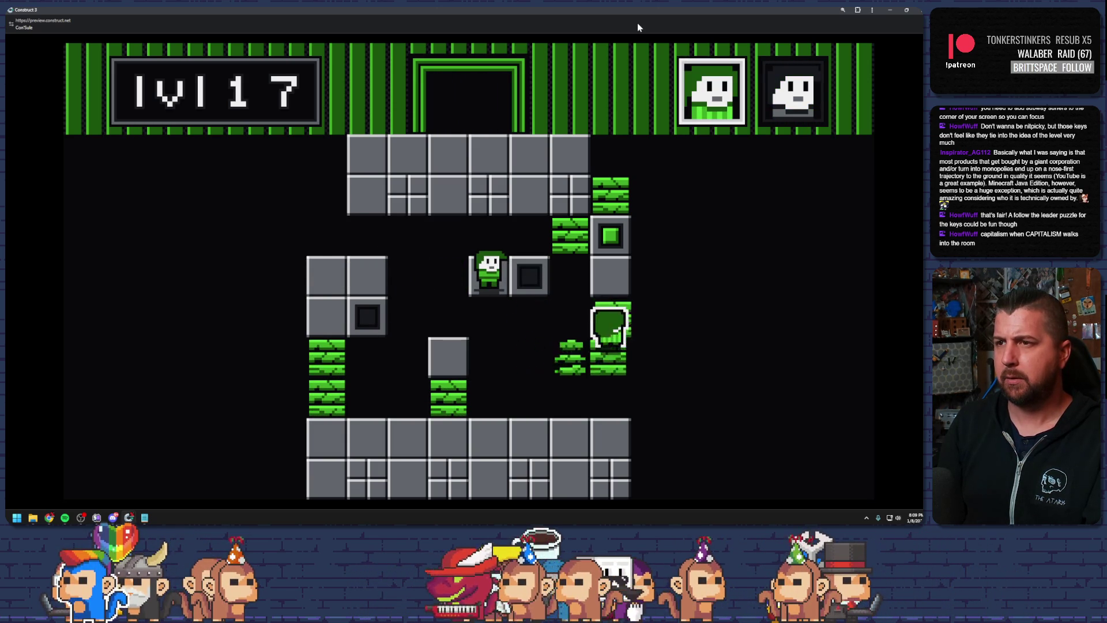
key("Up")
key("space")
key("Right")
key("Down")
key("Down")
key("Right")
key("Right")
Cross the crumbling blocks, bring the characters into the exit door, then return to the editor
key("Up")
key("Up")
key("space")
key("Up")
key("Left")
key("Left")
key("Left")
key("Up")
key("Up")
key("Up")
key("Left")
key("Up")
key("Left")
key("Left")
key("Up")
key("Up")
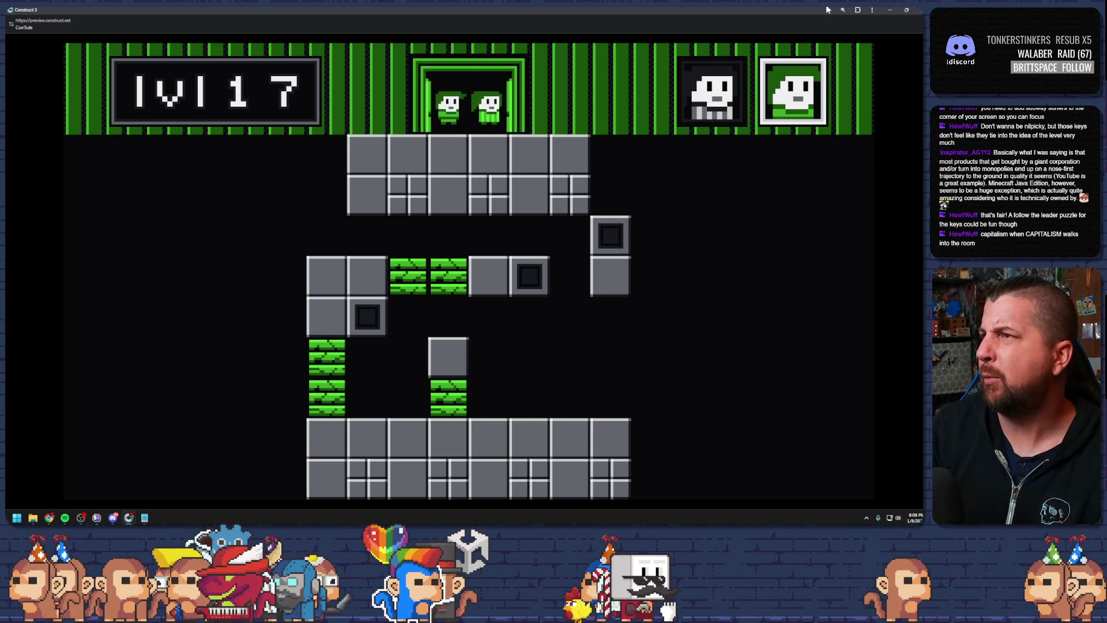
key("alt+Tab")
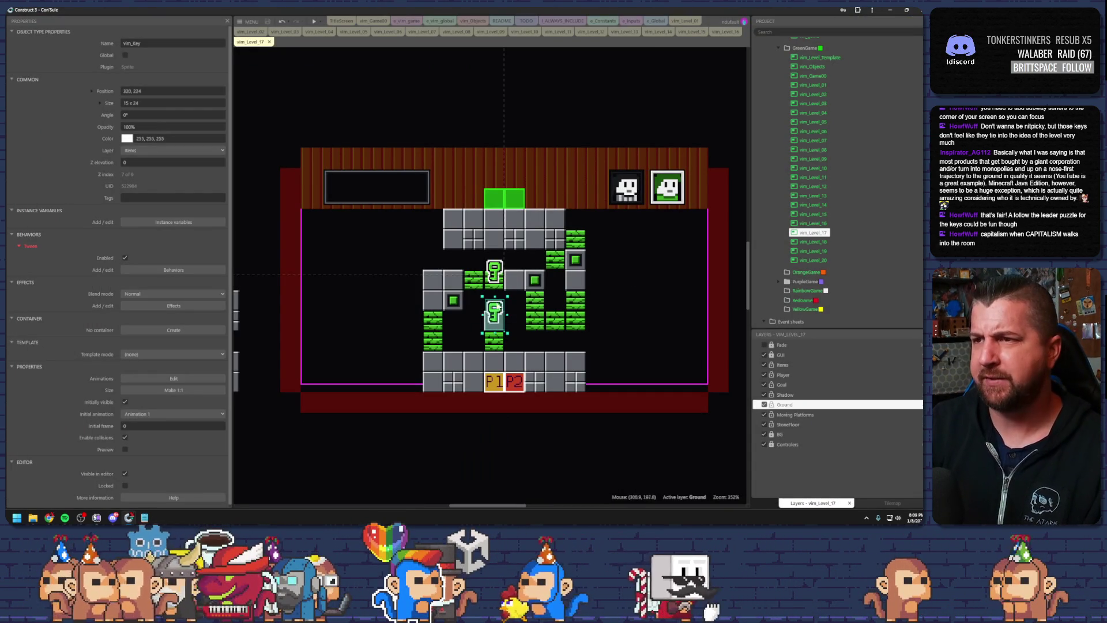
left_click(345, 358)
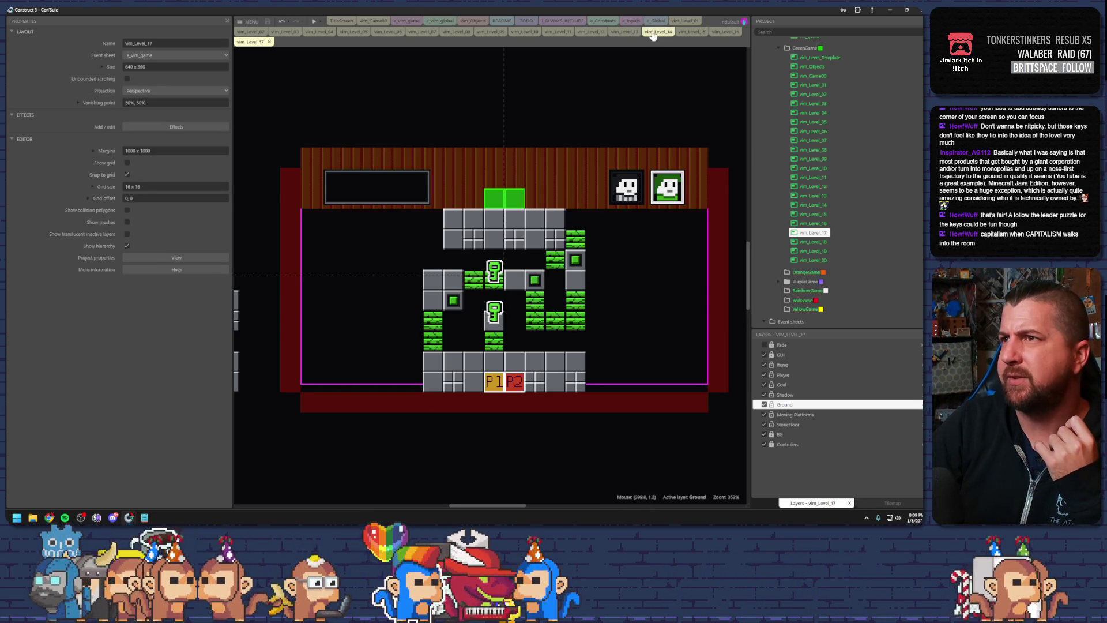
left_click(692, 32)
left_click(726, 31)
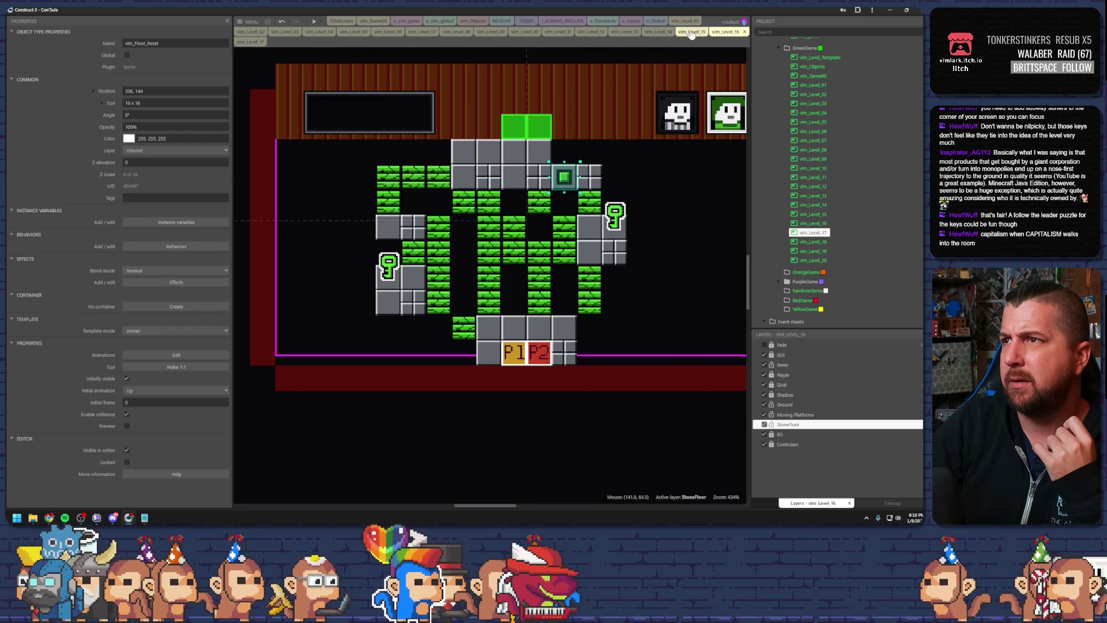
left_click(692, 32)
left_click(658, 32)
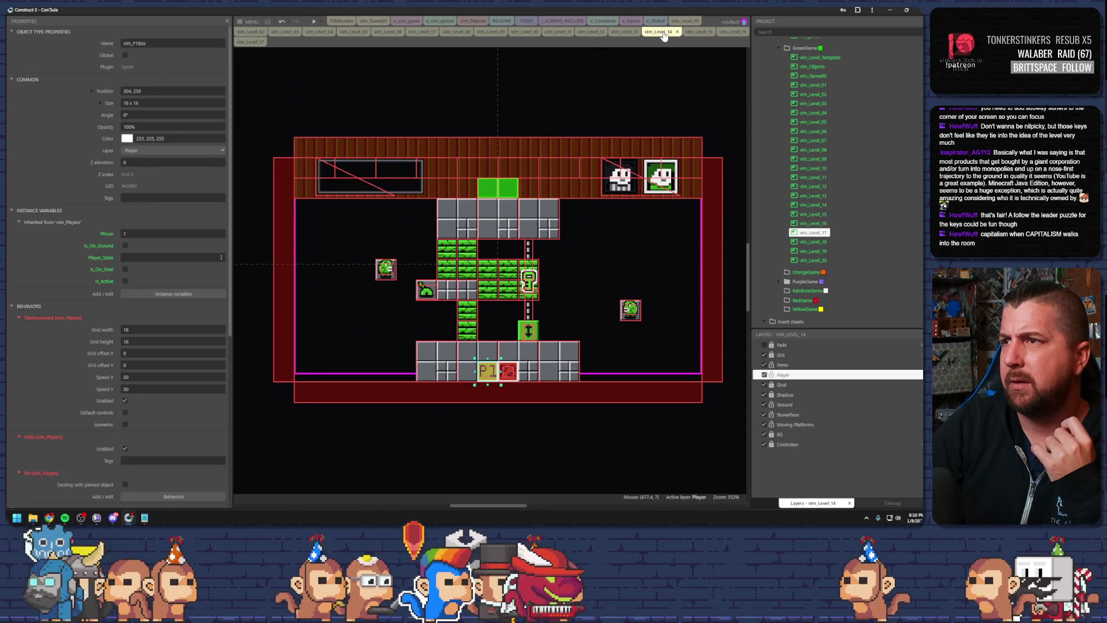
left_click(695, 32)
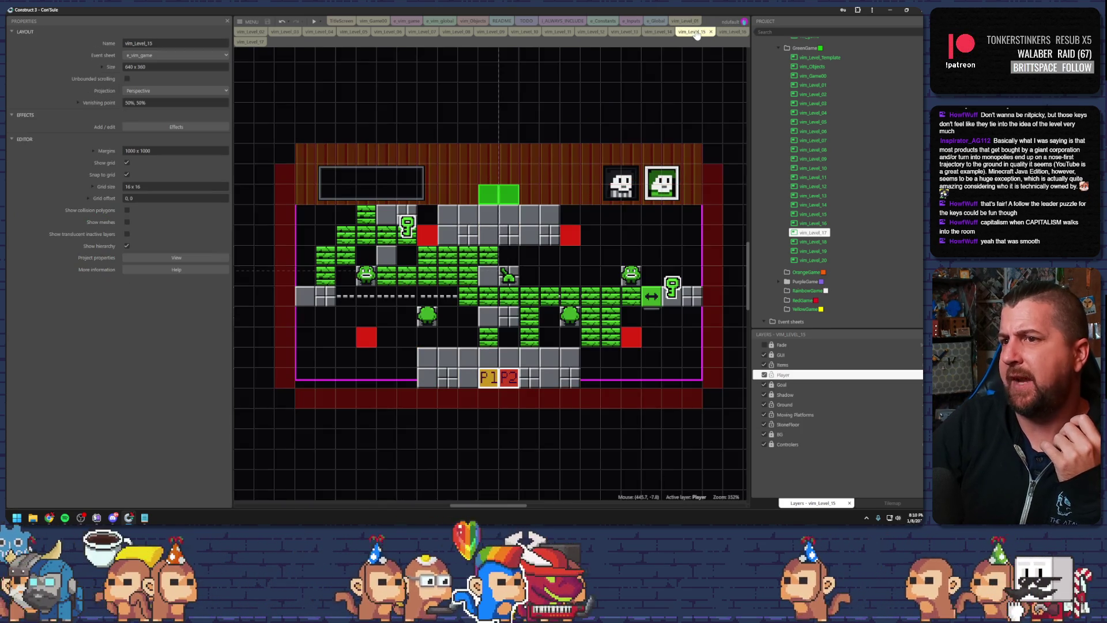
left_click(728, 33)
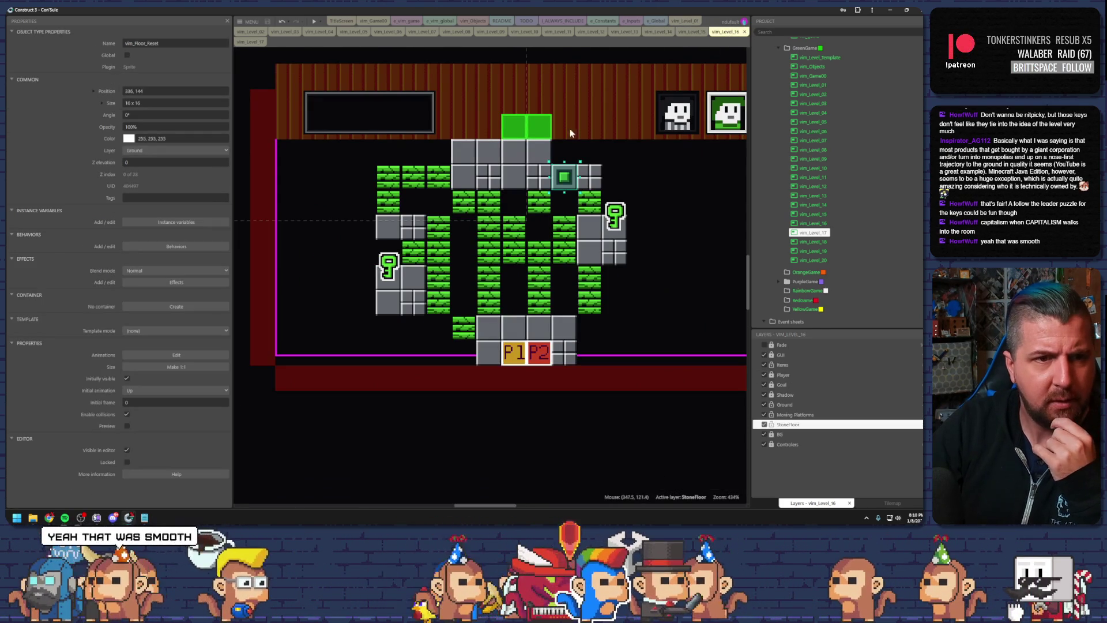
left_click(251, 42)
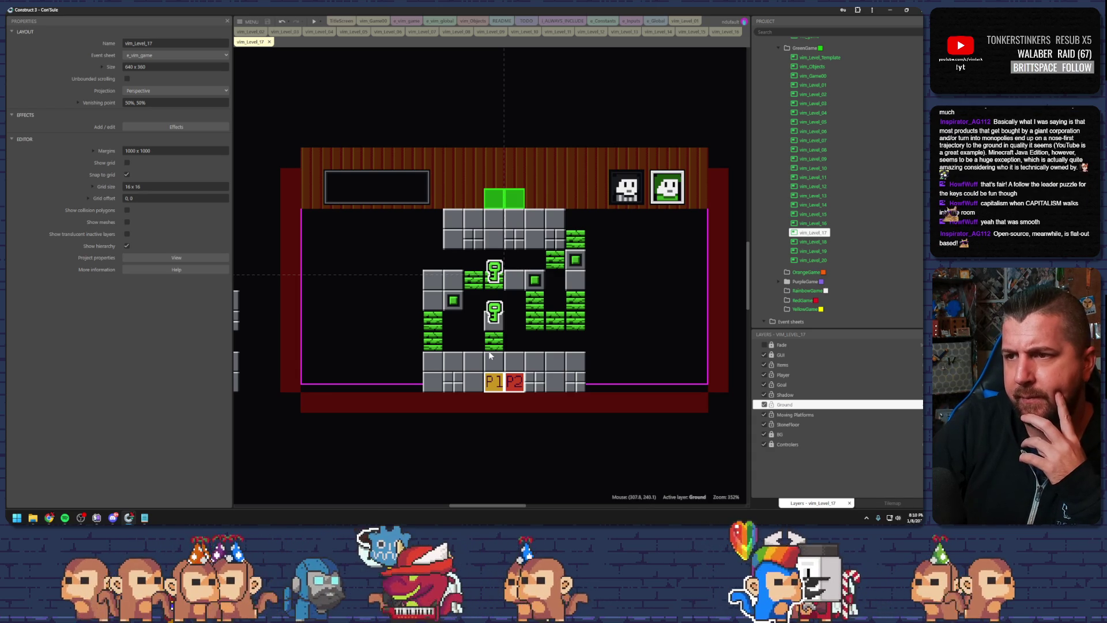
Preview level 17, send one character up the left column and the other up onto the lower key
left_click(313, 22)
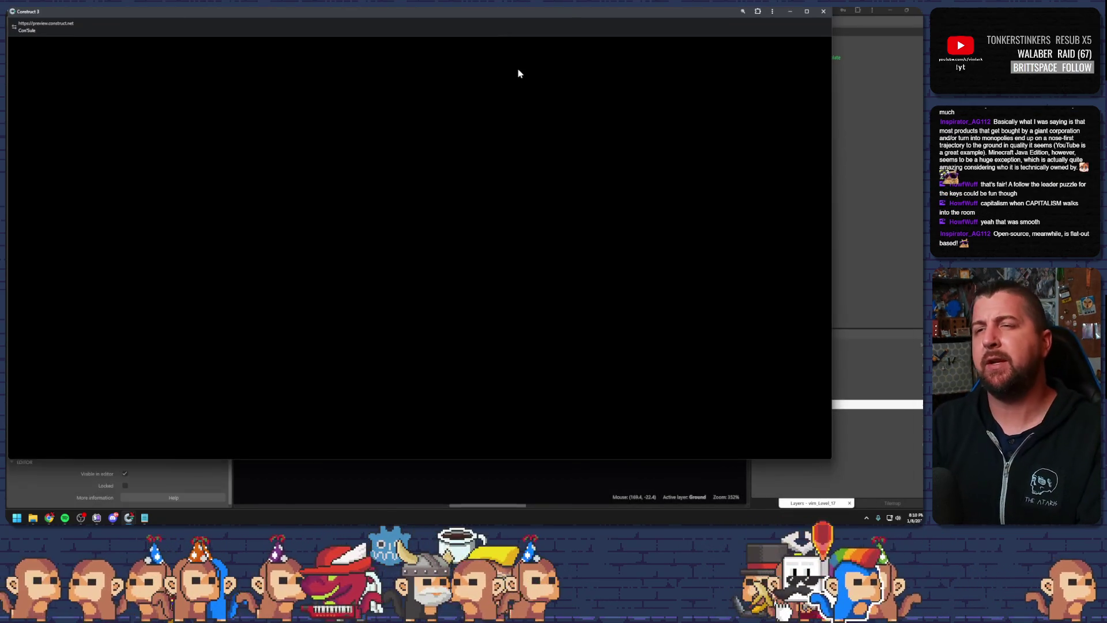
key("Left")
key("Left")
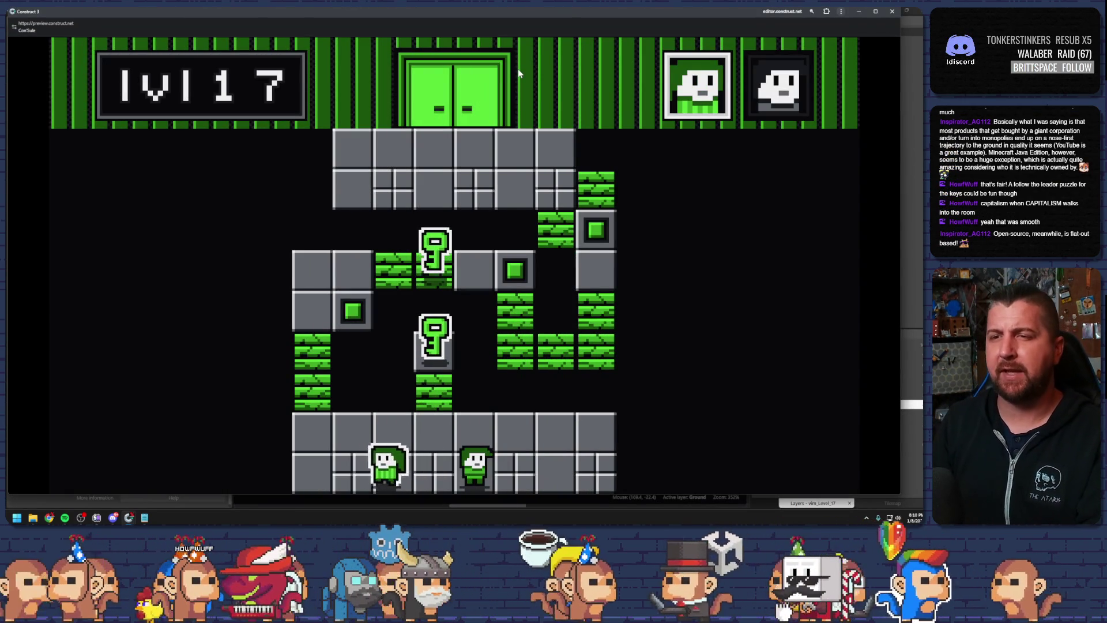
key("Left")
key("Up")
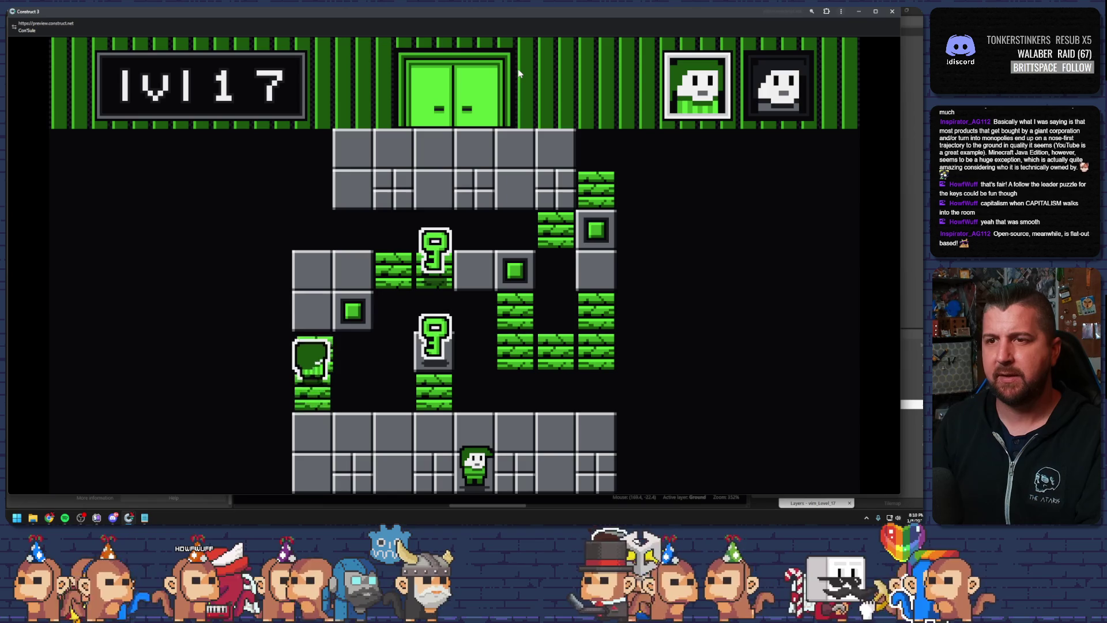
key("Right")
key("space")
key("Up")
key("Left")
key("Up")
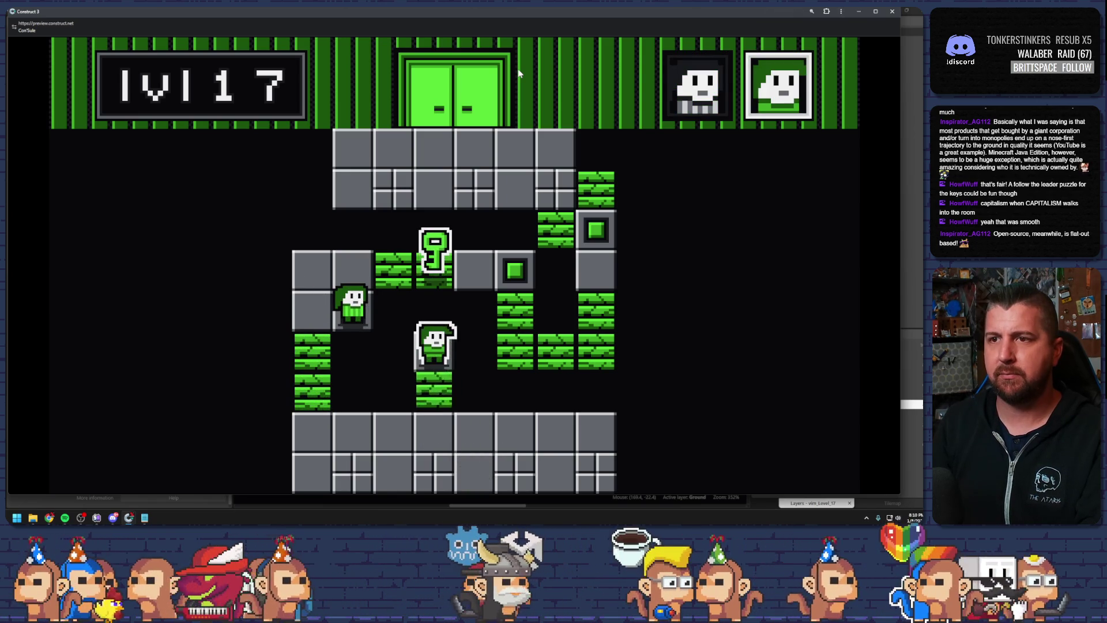
Slide the left character onto the key, try breaking the green bricks, then restart with R
key("space")
key("Up")
key("Right")
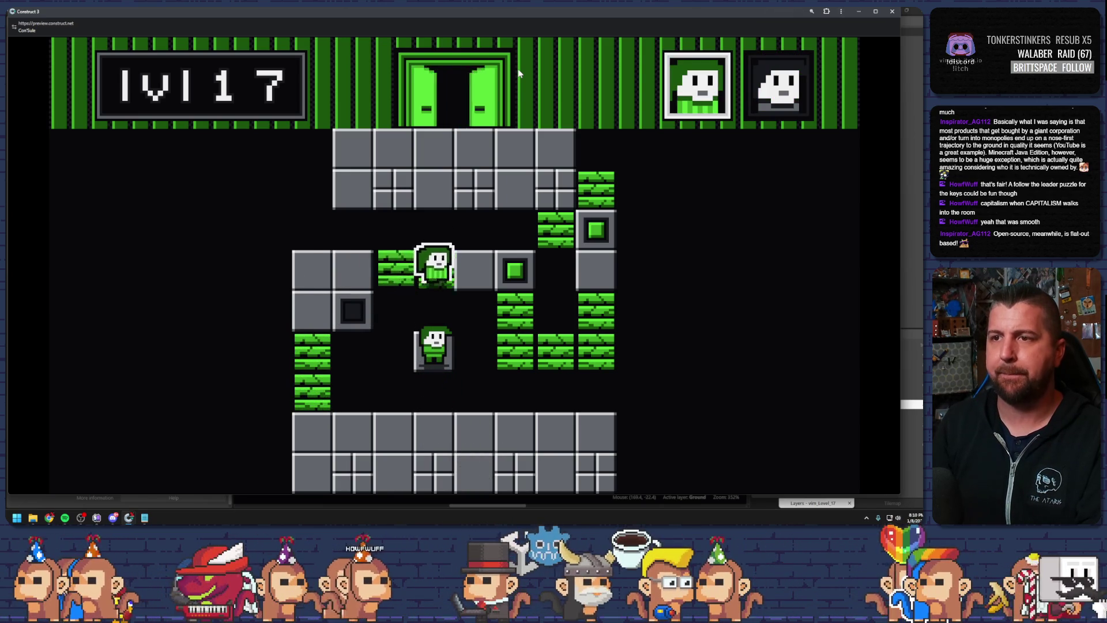
key("Right")
key("Down")
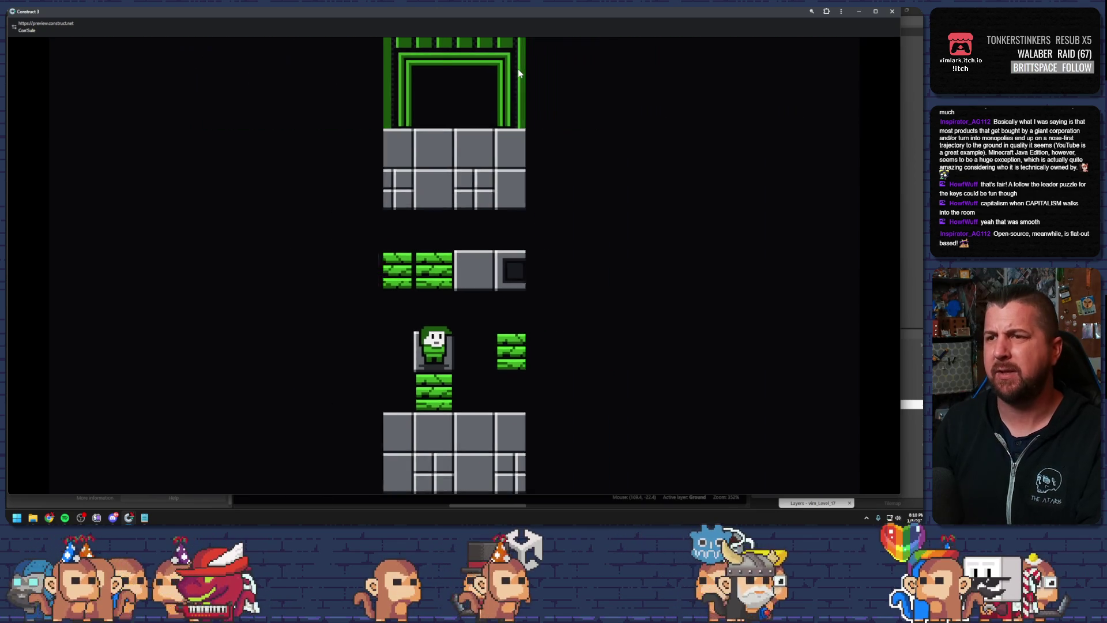
key("Up")
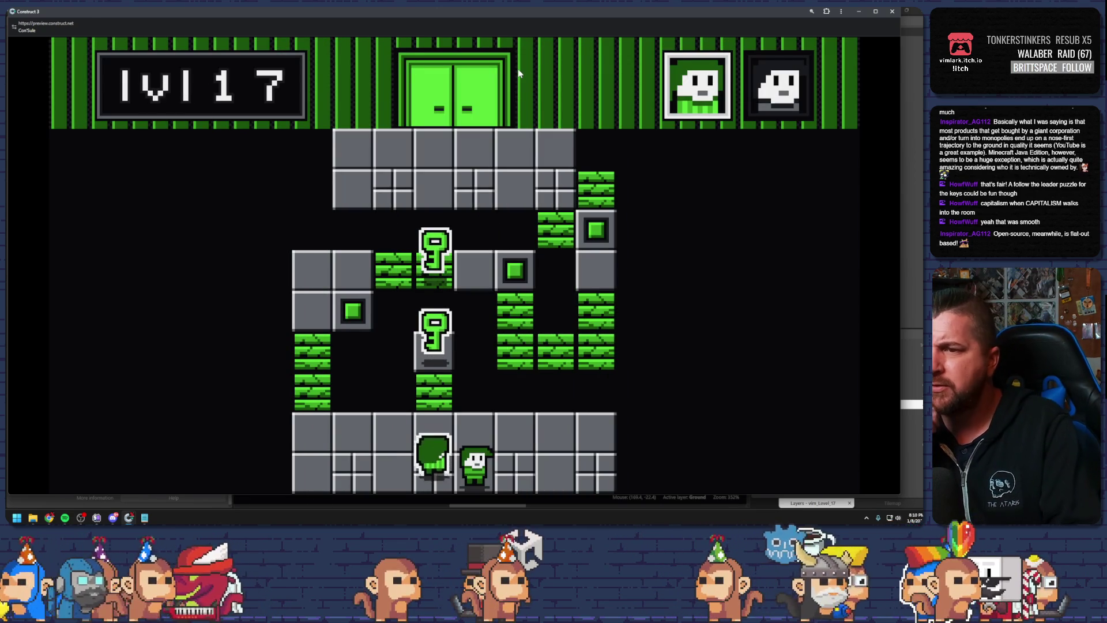
key("Up")
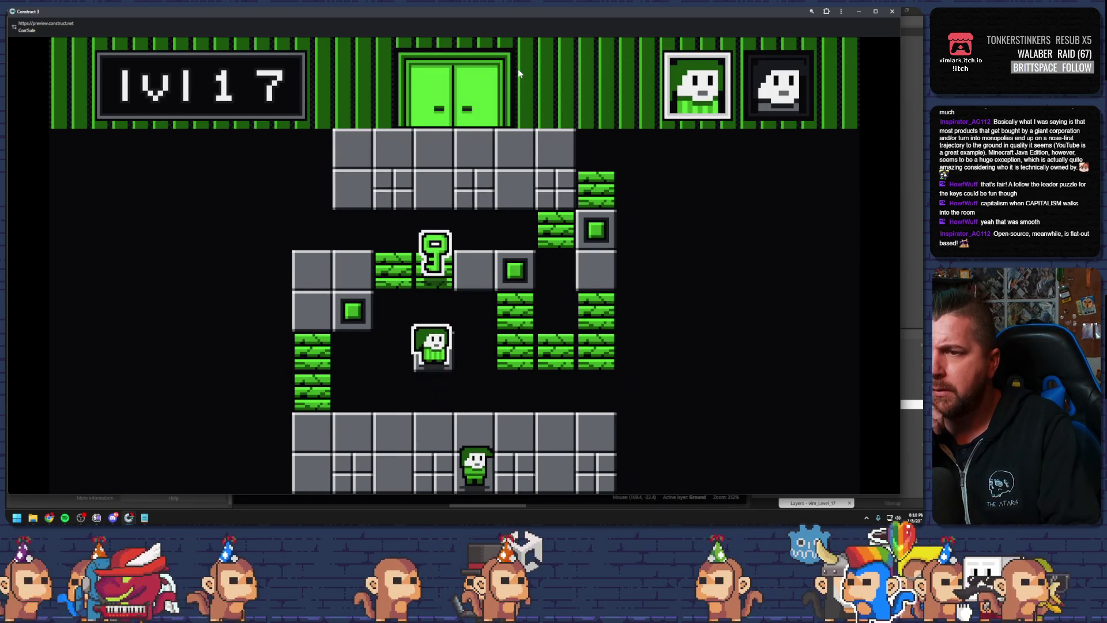
key("r")
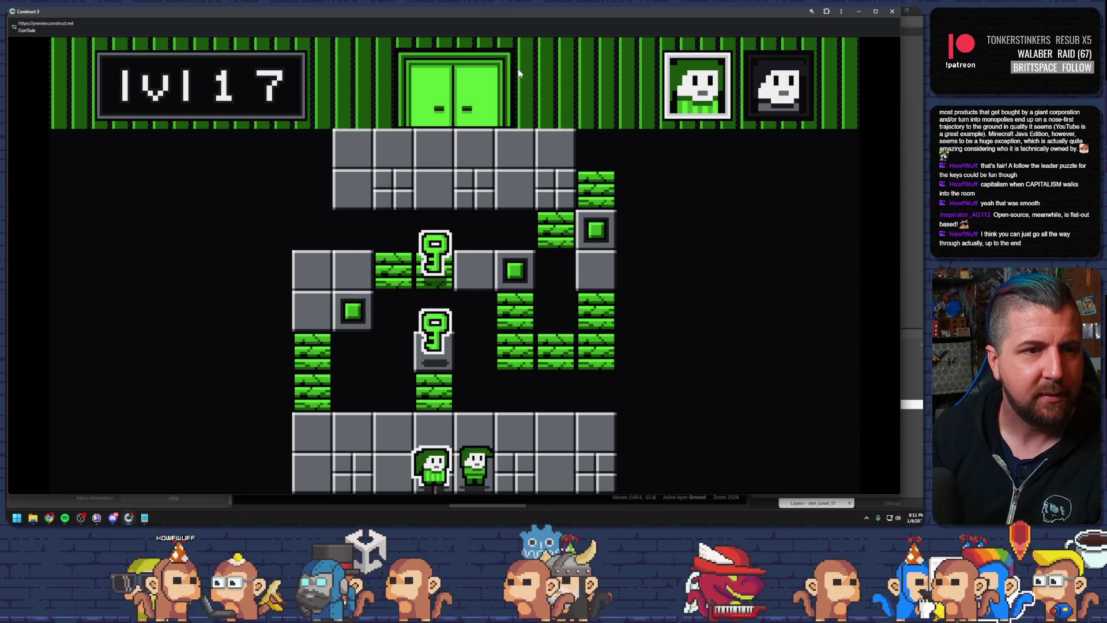
Walk a character left, climb the left column, open the green lock block, and climb to the top right
key("Left")
key("Left")
key("Left")
key("Up")
key("Up")
key("Up")
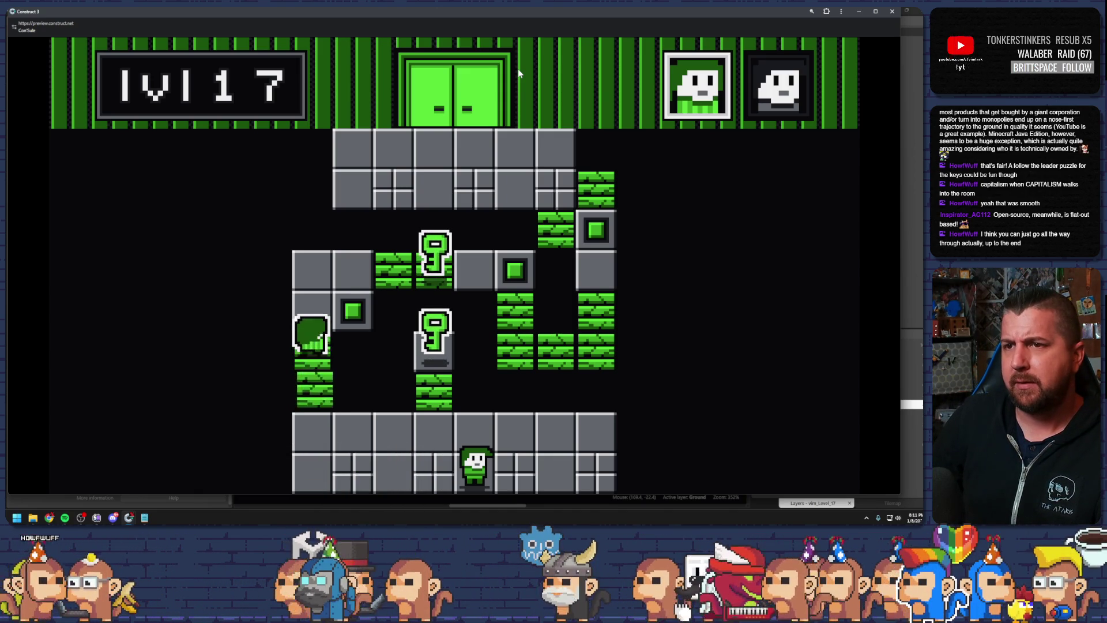
key("Up")
key("Up")
key("Right")
key("Right")
key("Right")
key("Right")
key("Right")
key("Down")
key("Down")
key("Right")
key("Right")
key("Up")
key("Up")
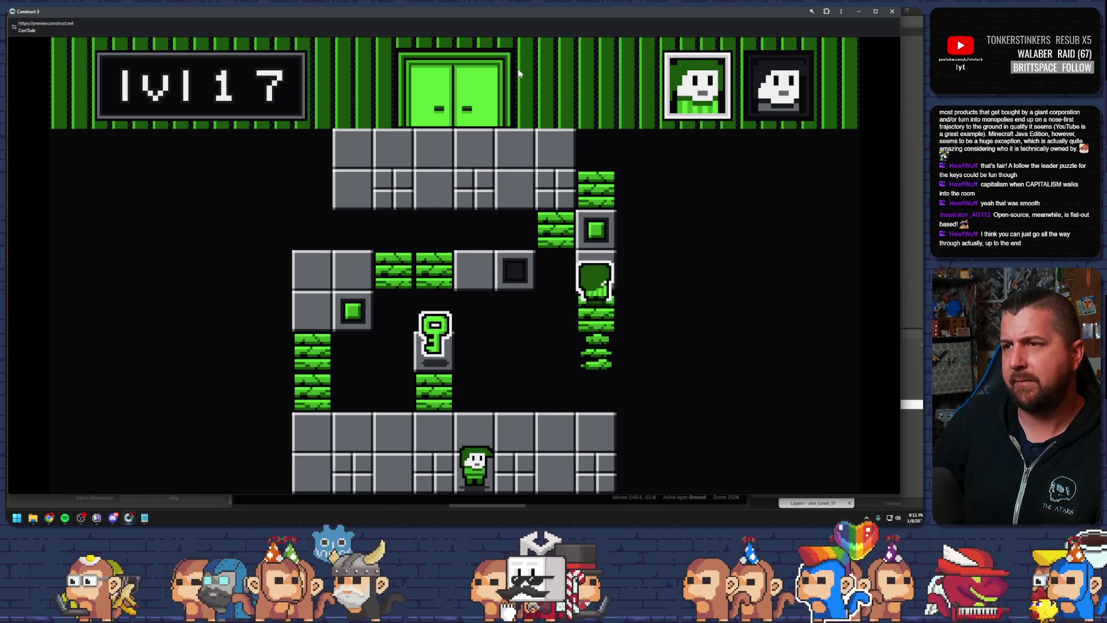
key("Up")
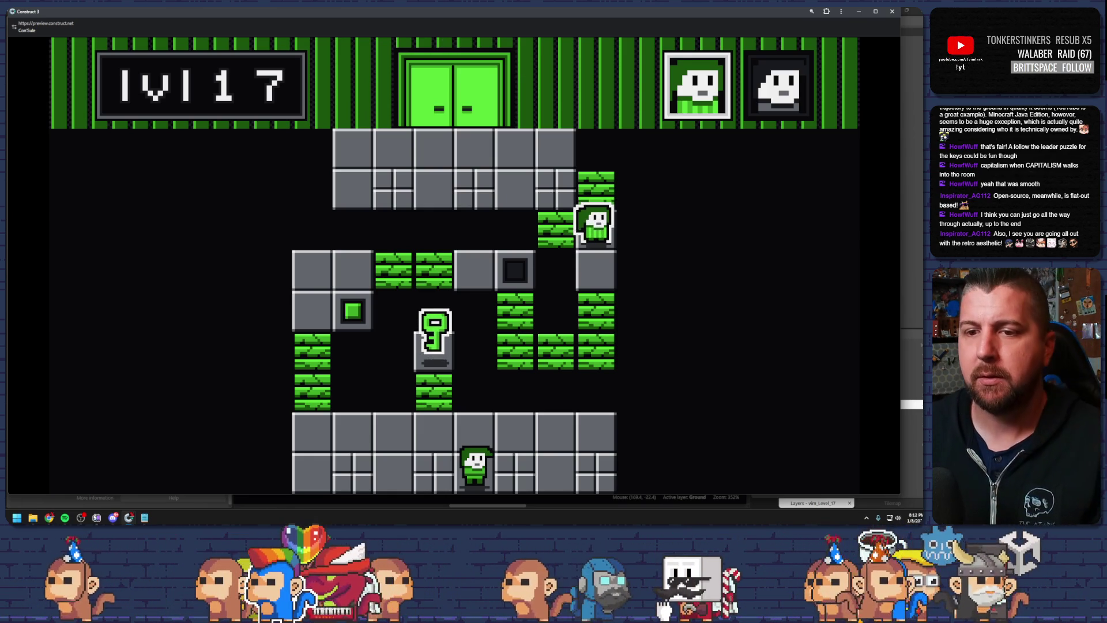
Under a new Feature heading, note that falling platforms not reset by the switch need an identifying marker
left_click(144, 517)
key("Return")
key("Return")
key("Return")
type("Feat")
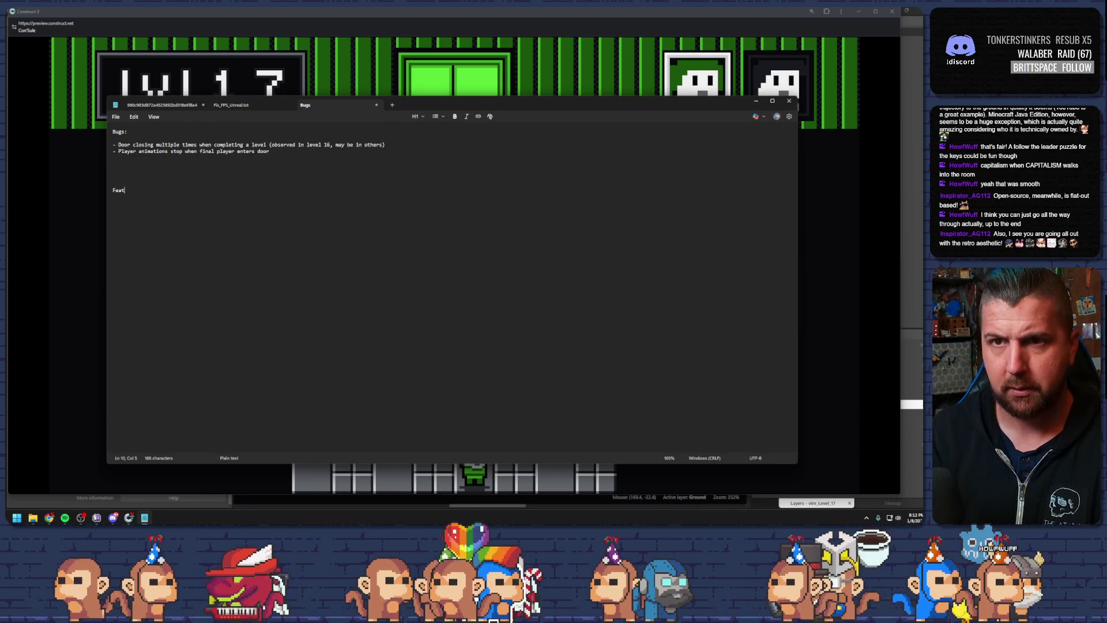
type("ure")
key("Return")
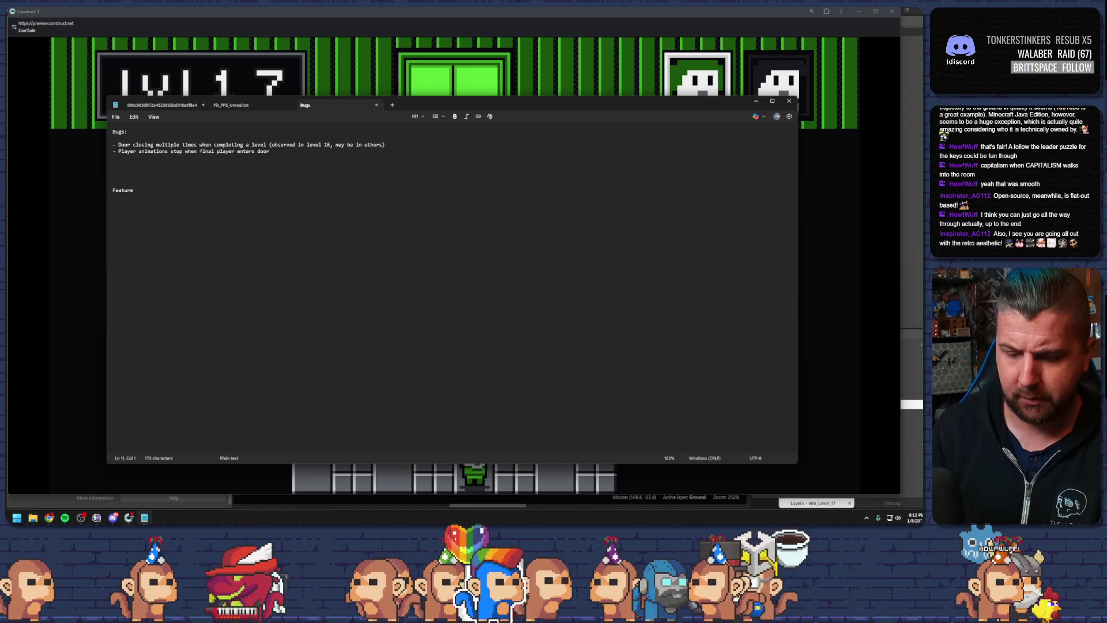
key("BackSpace")
key("BackSpace")
key("BackSpace")
type("- Falling platforms that fa")
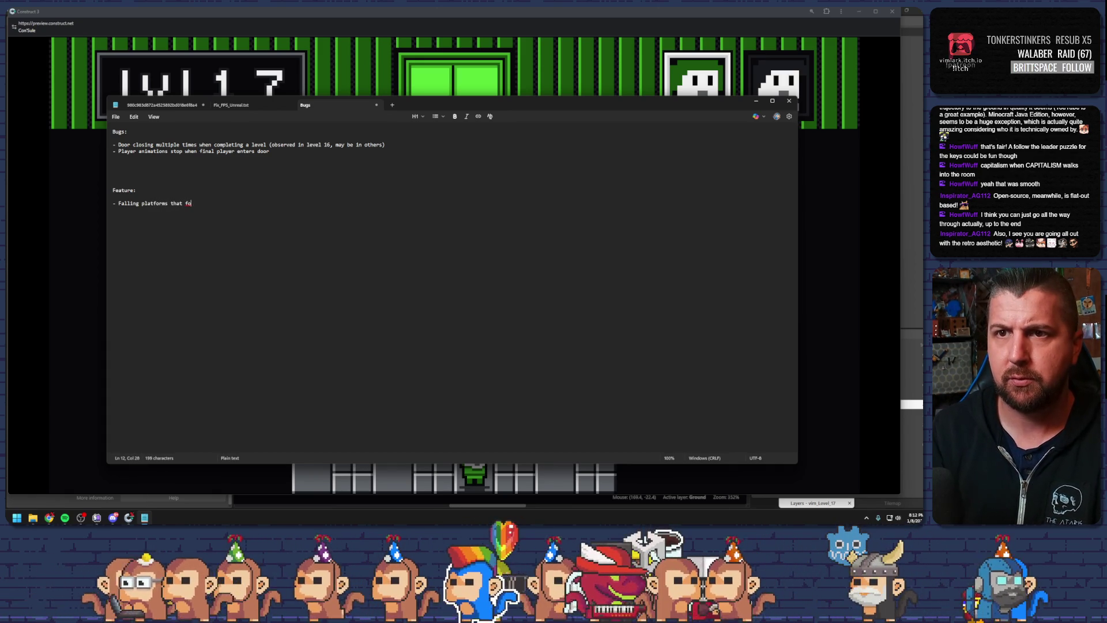
key("BackSpace")
key("BackSpace")
type("do not come back with the reset s")
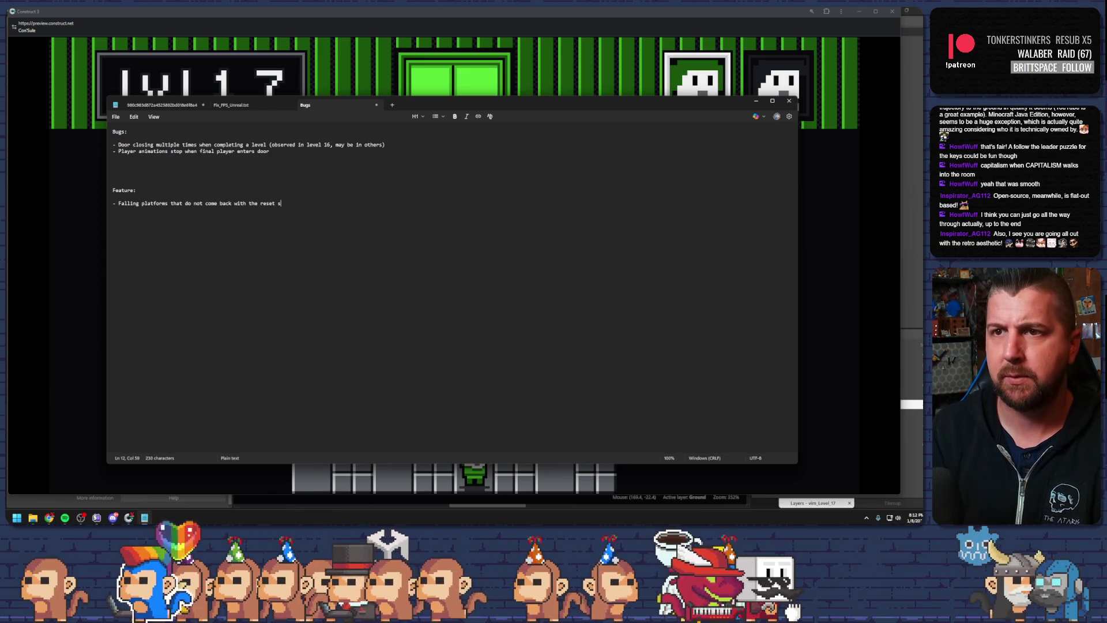
type("witch. Need to have")
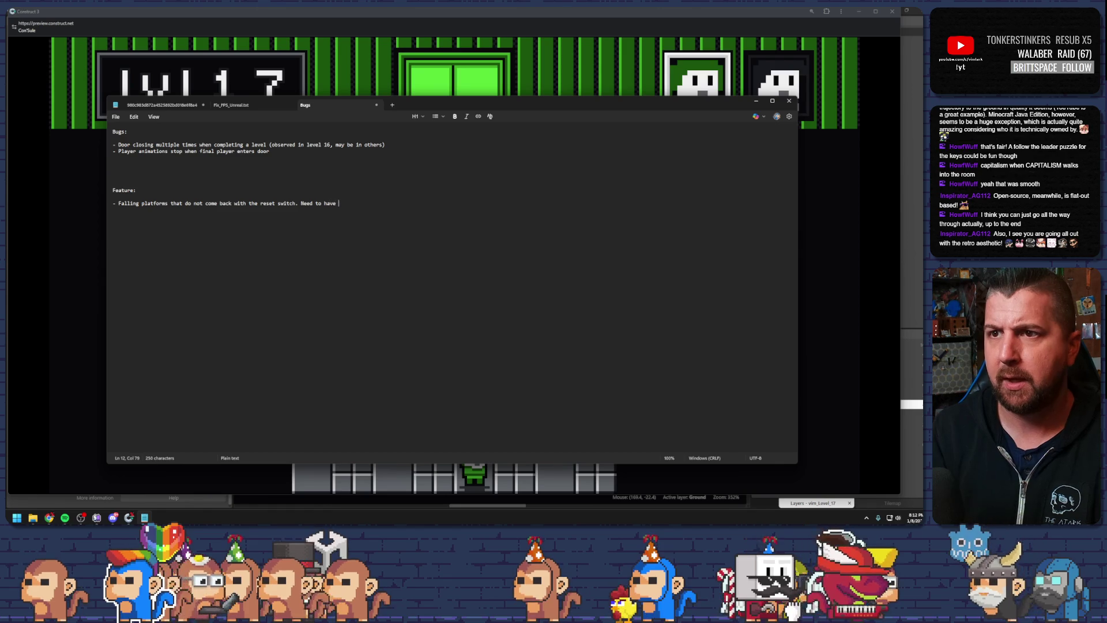
type("i")
type("dentify")
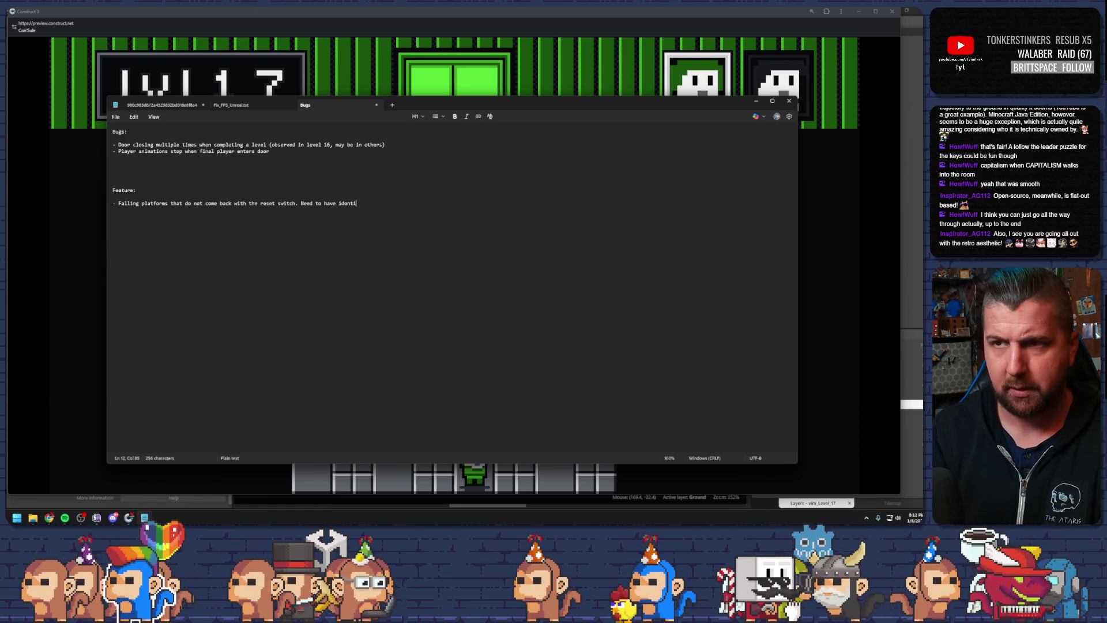
key("BackSpace")
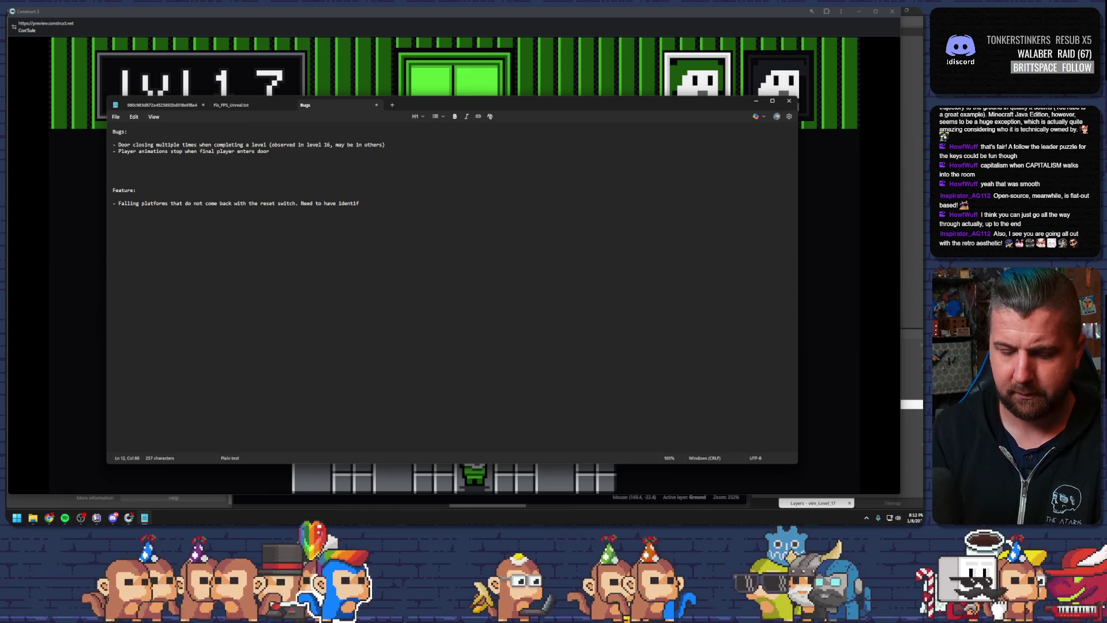
type("y")
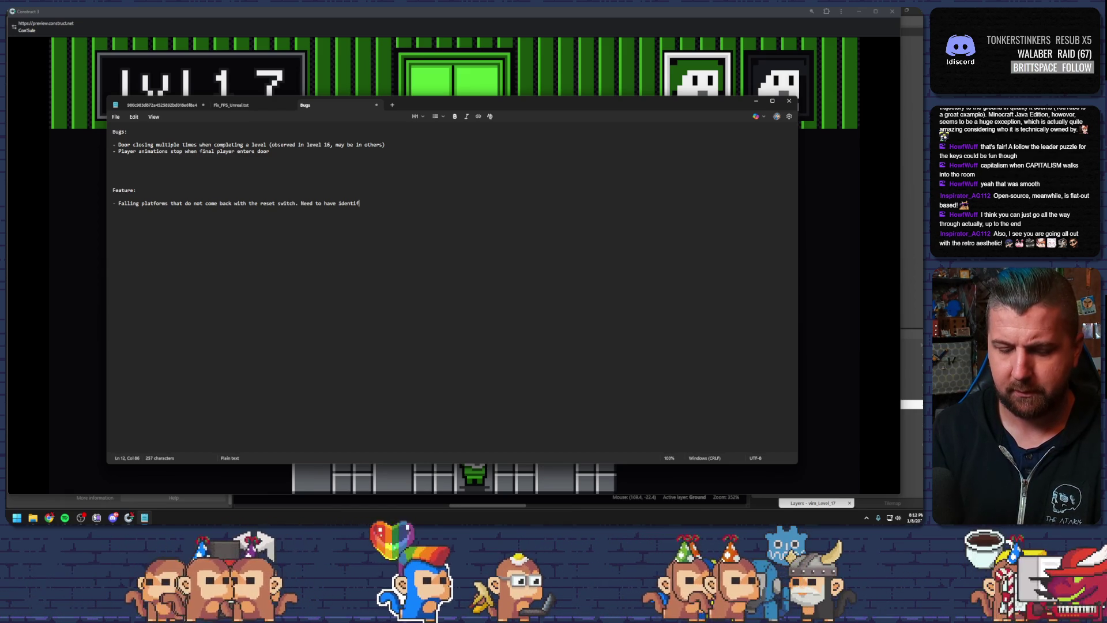
type("ing ")
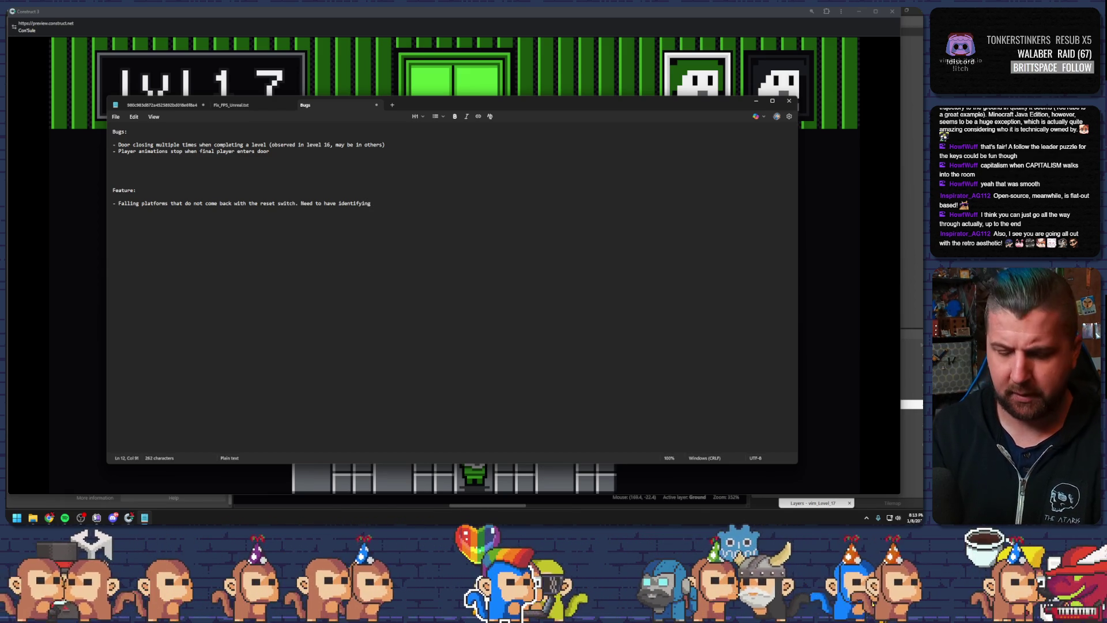
type("markers")
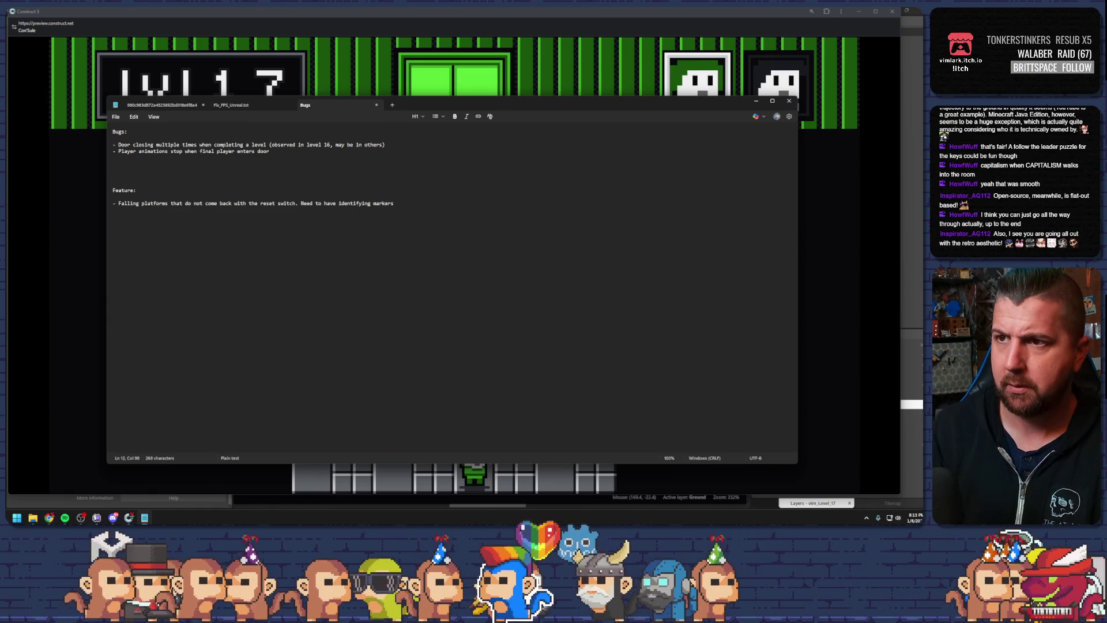
key("BackSpace")
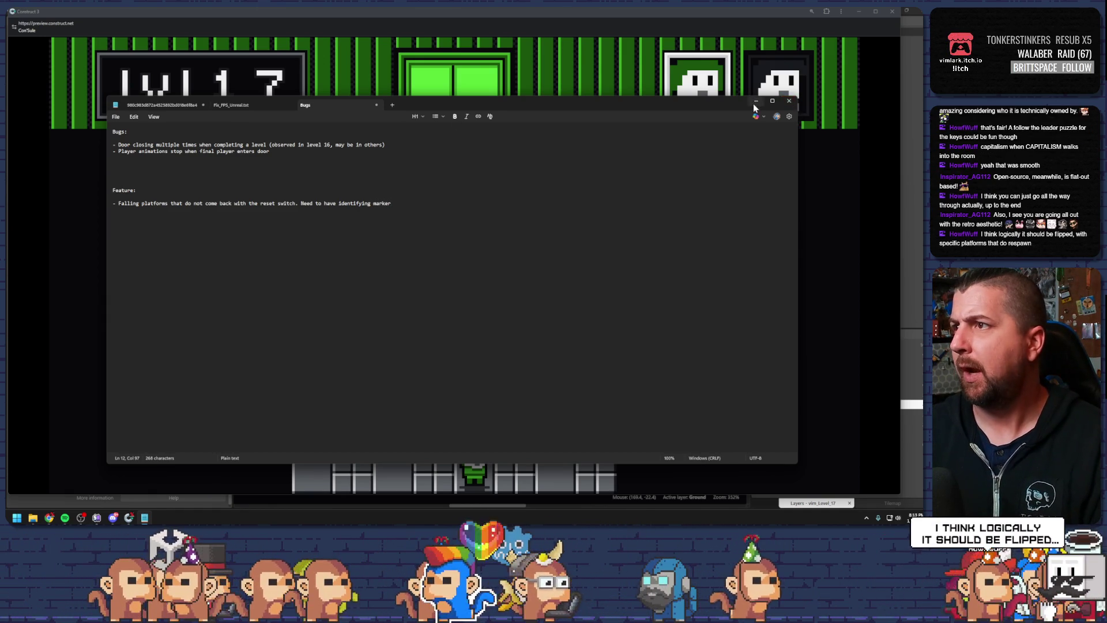
left_click(755, 104)
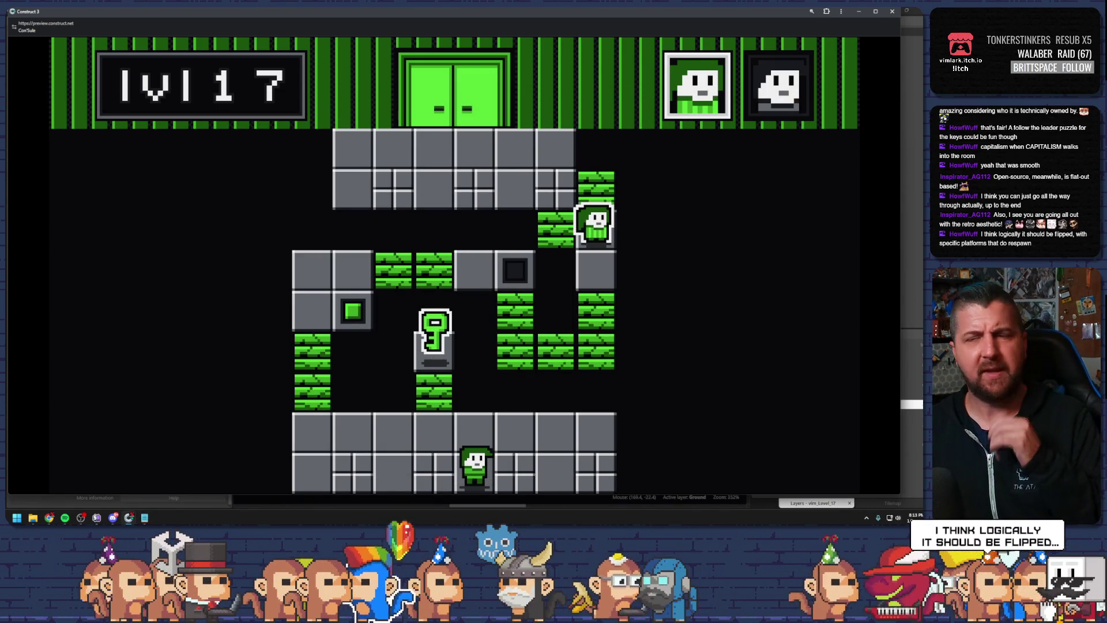